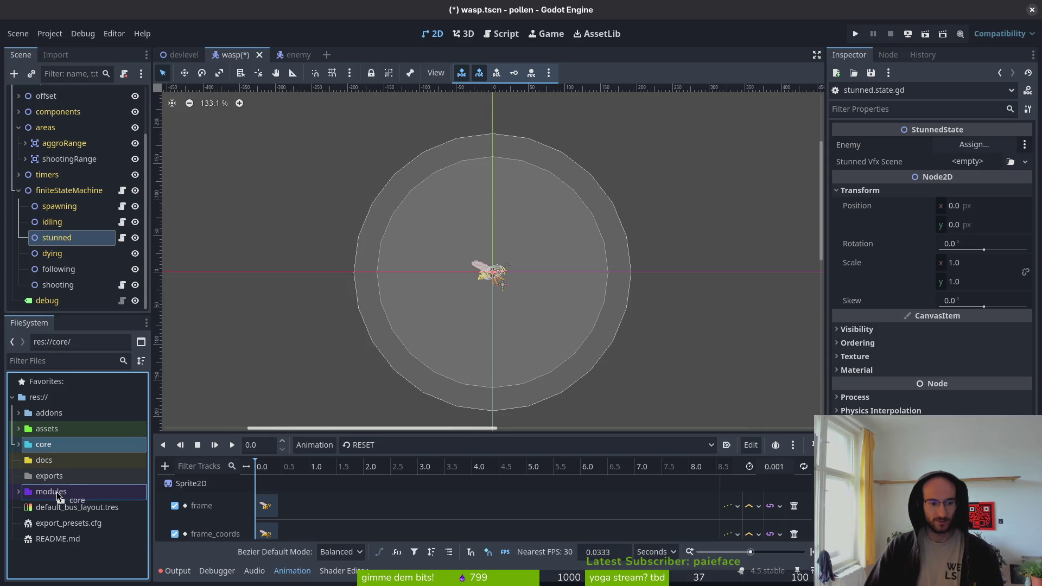
Move the core folder into modules and dismiss the three failed script load notices.
drag(70, 502, 70, 494)
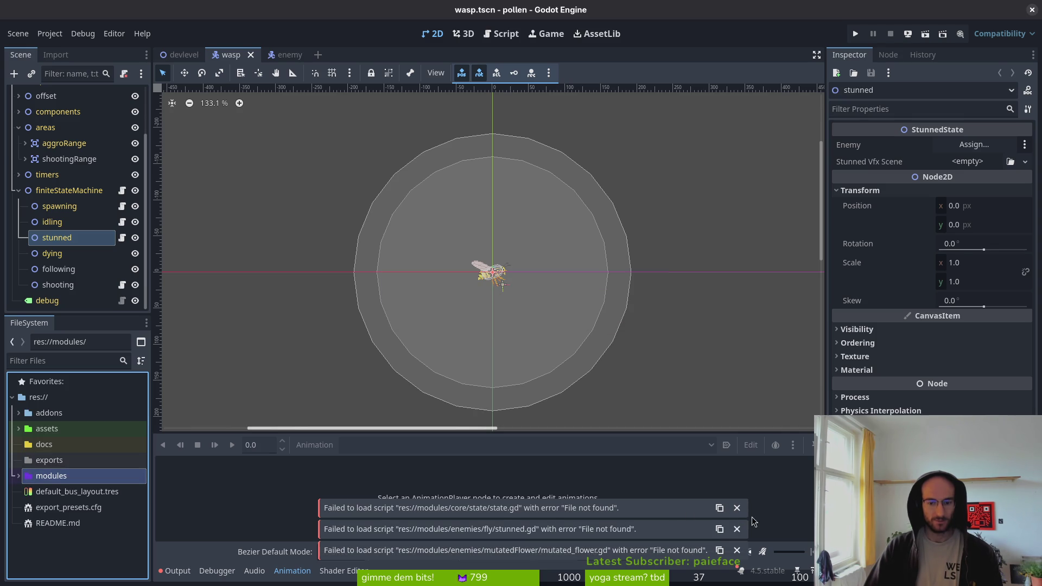
click(736, 509)
click(737, 530)
click(737, 551)
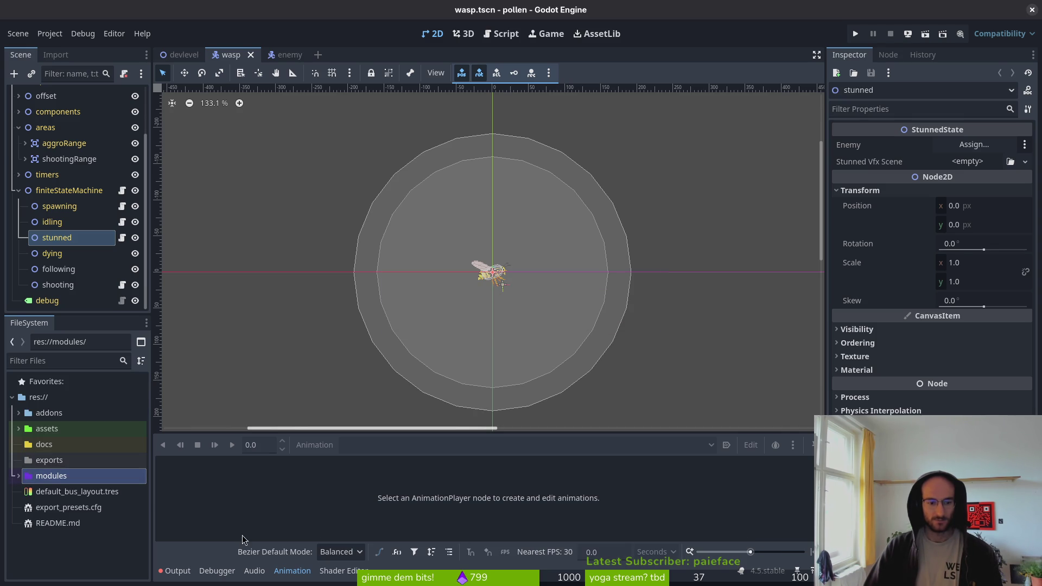
Save the wasp scene, clear the output log, and run the game project.
click(172, 572)
key(ctrl+s)
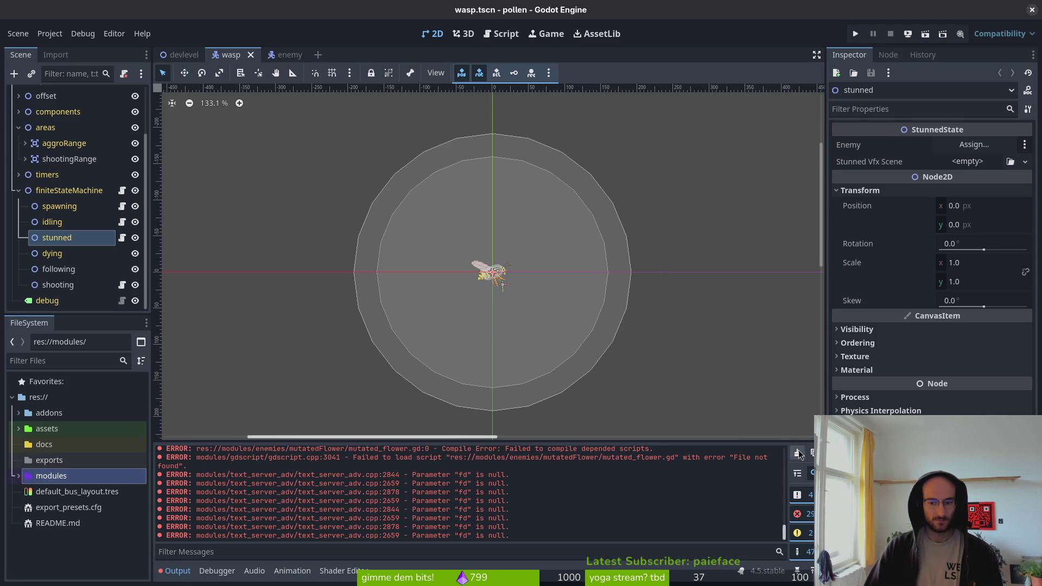
click(804, 456)
key(ctrl+s)
click(856, 34)
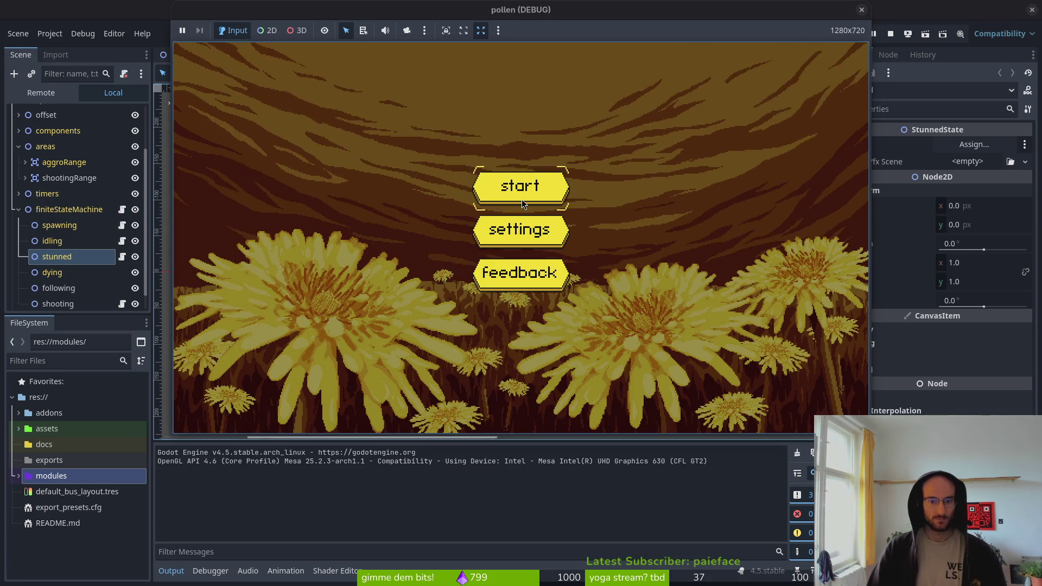
Start the game from its main menu, enter the middle portal, then stop the run after the null animation error.
click(523, 200)
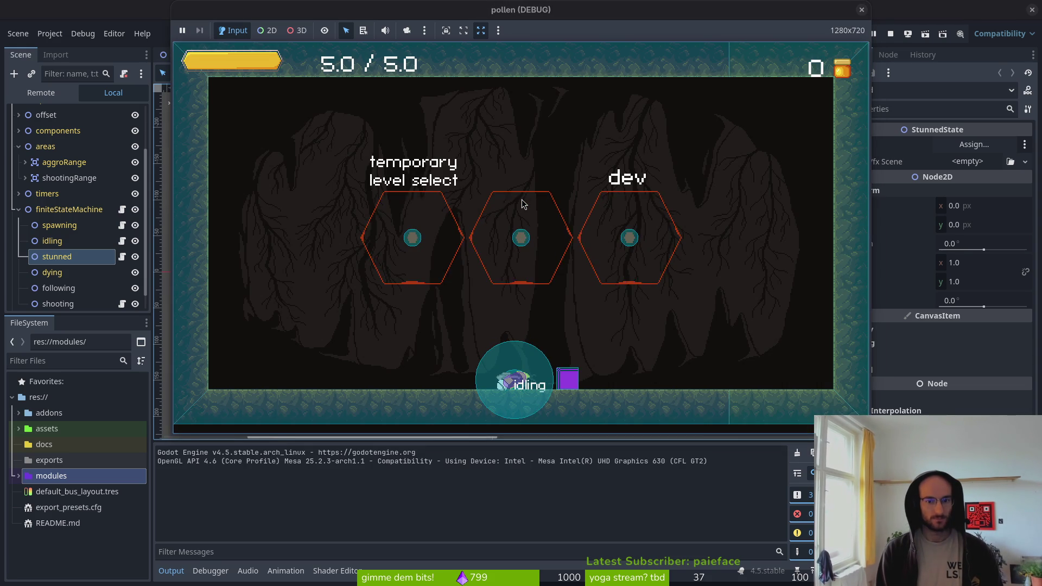
click(522, 200)
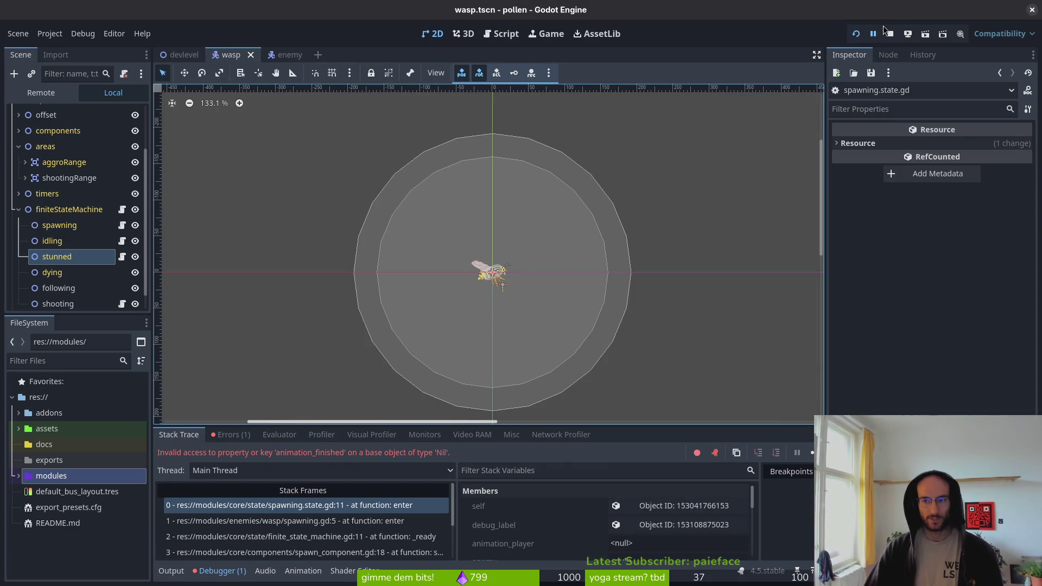
click(890, 35)
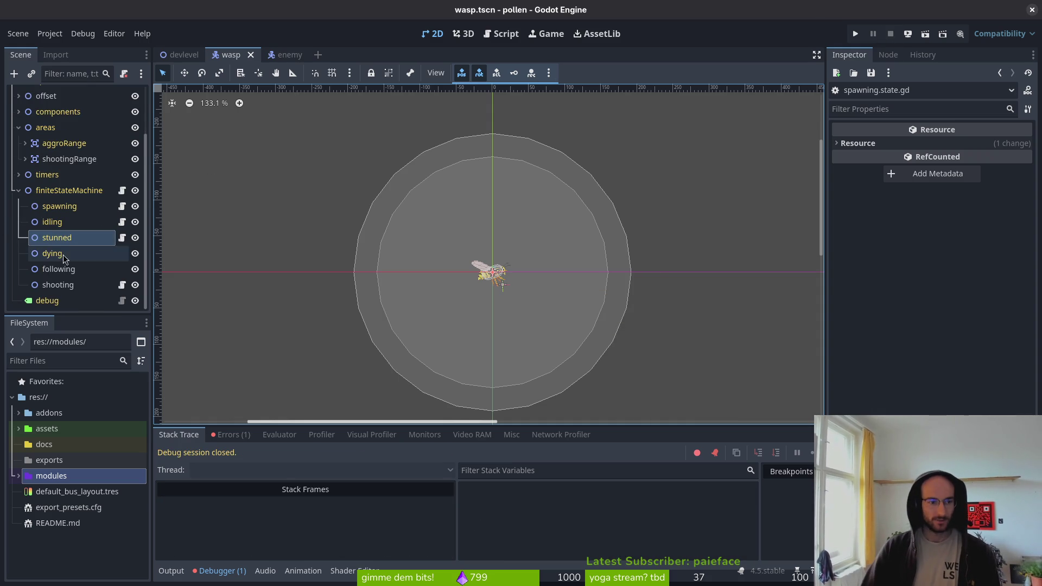
Expand the modules folder and colour its core folder purple.
click(19, 477)
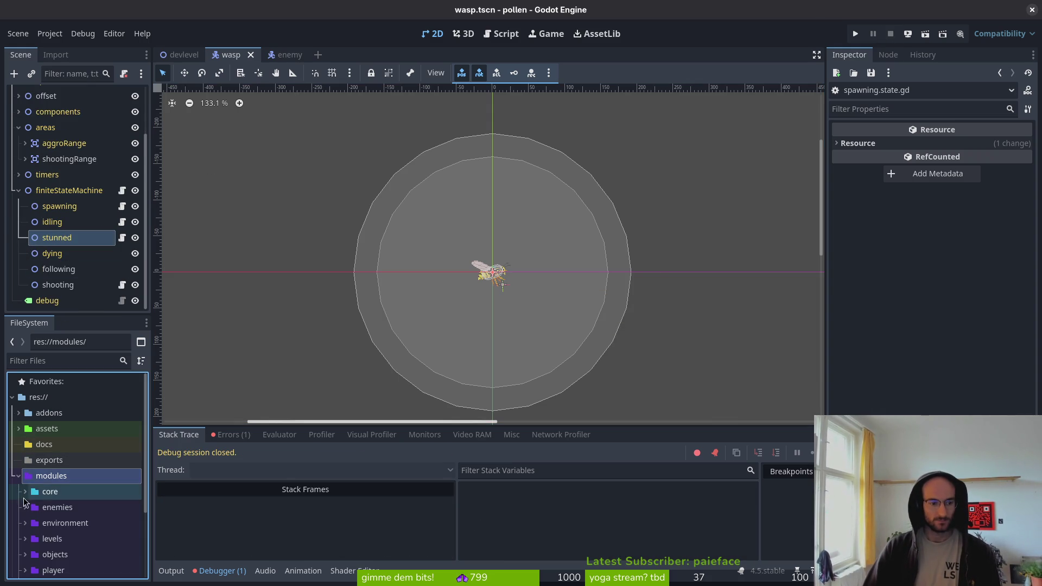
right_click(36, 493)
key(Escape)
right_click(36, 495)
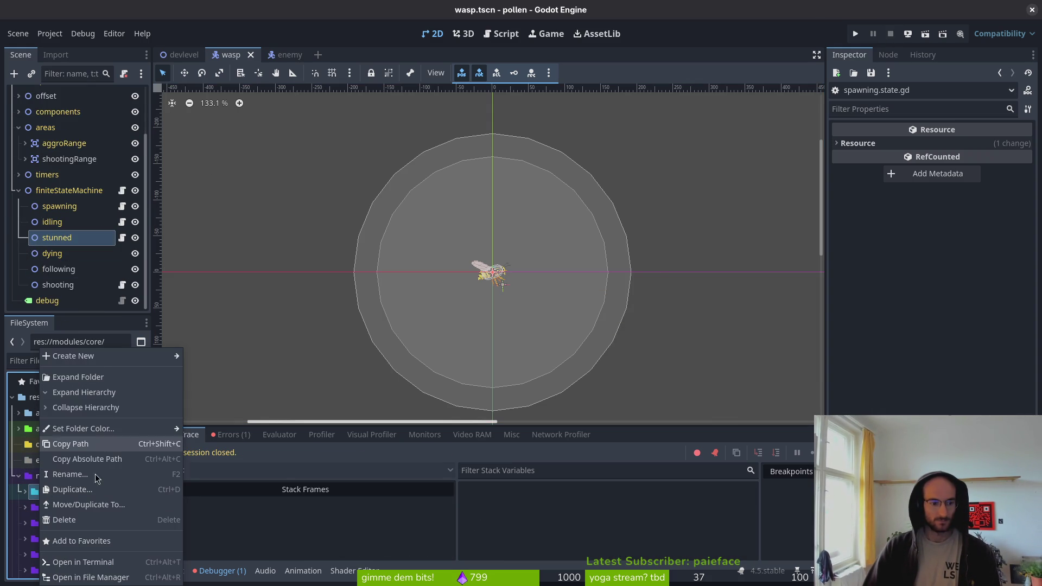
mouse_move(101, 428)
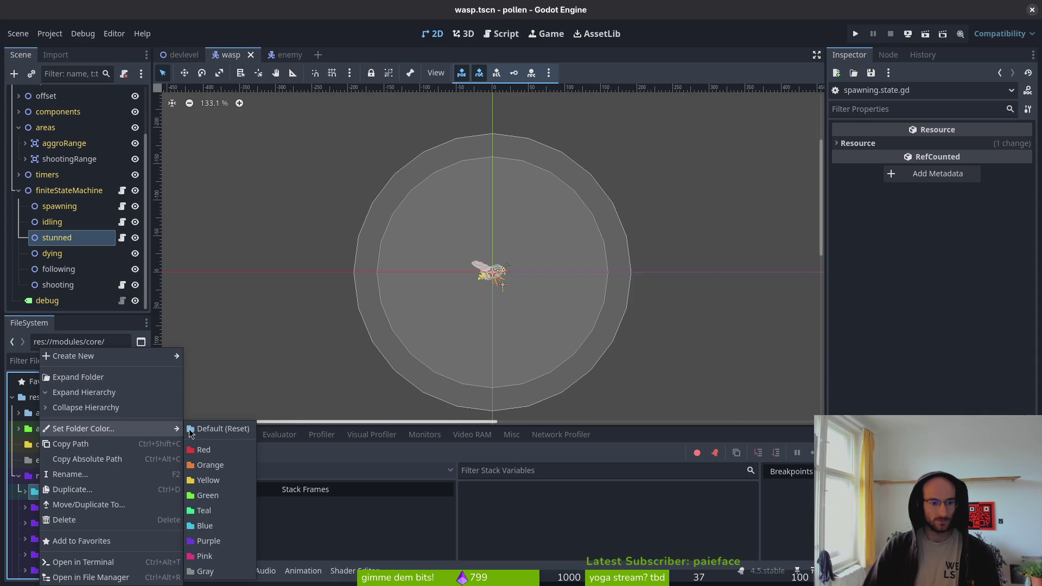
click(215, 543)
Change the core folder's colour to teal.
right_click(50, 494)
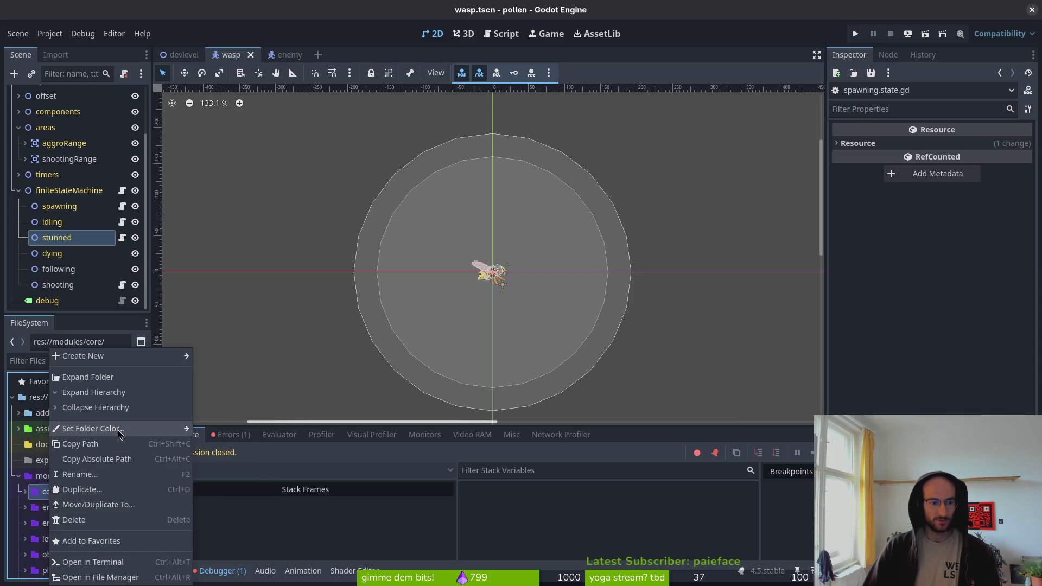
mouse_move(103, 428)
click(224, 515)
Browse the enemies and environment folders, collapsing decorations and environment afterwards.
click(81, 508)
scroll(80, 505, down, 2)
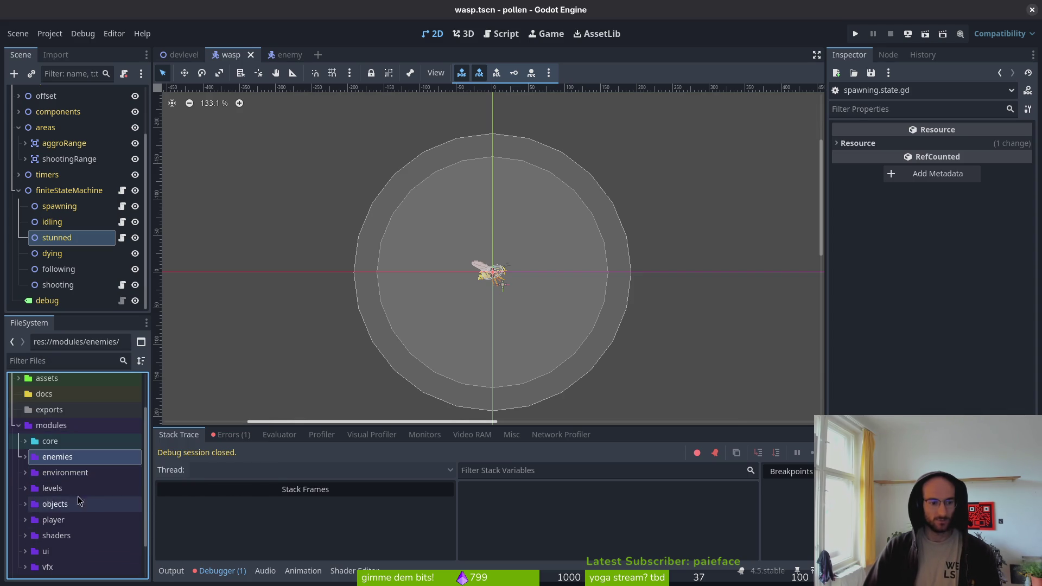
click(64, 473)
click(24, 474)
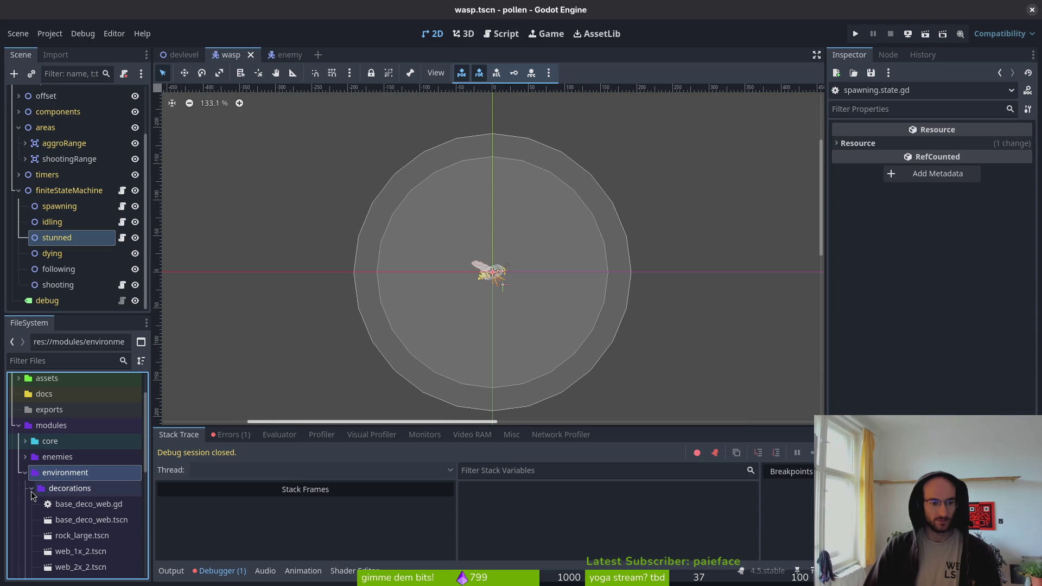
click(31, 490)
scroll(70, 502, down, 2)
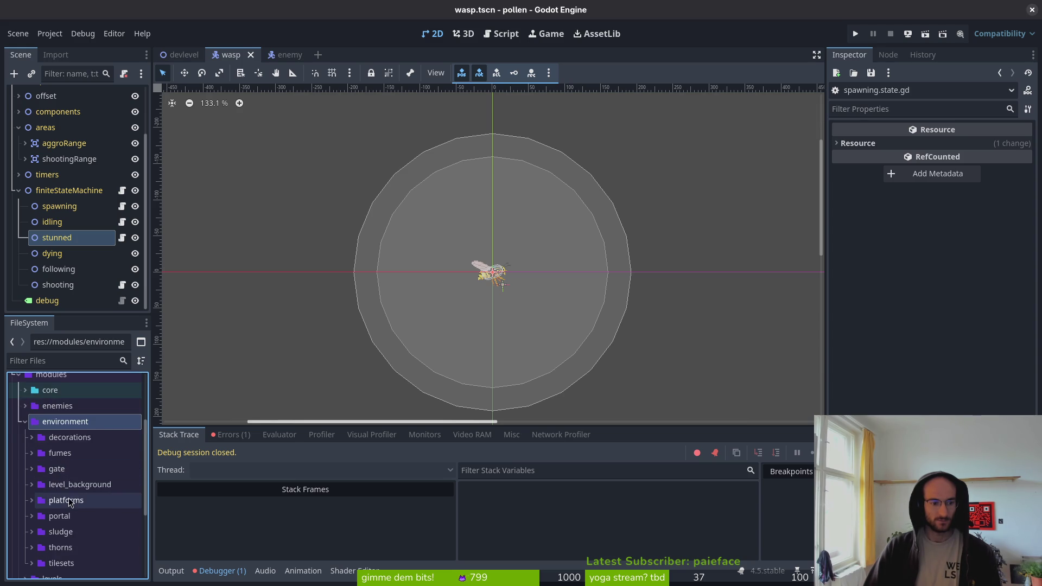
scroll(70, 502, down, 1)
click(24, 399)
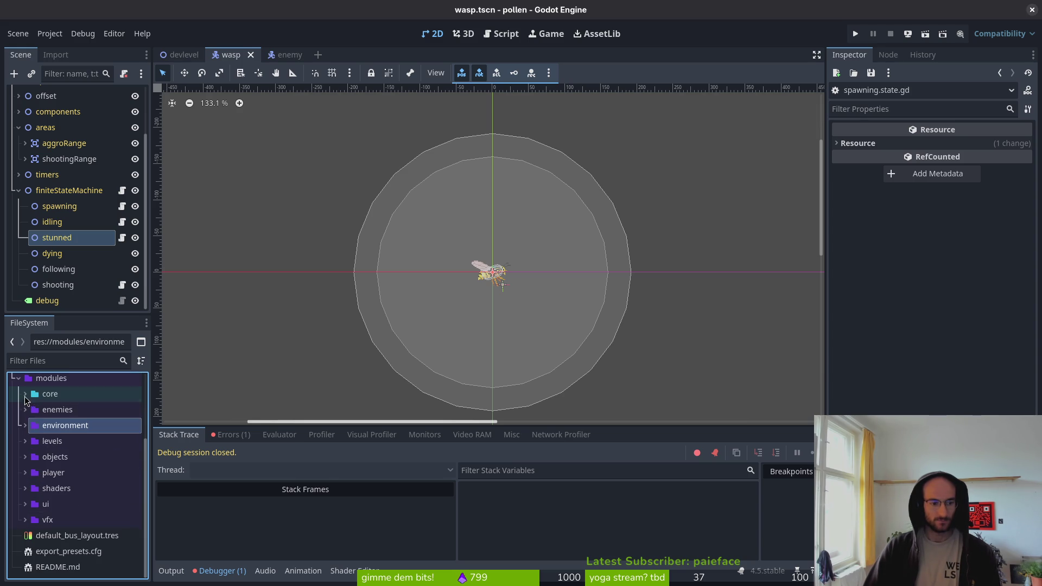
Expand the objects folder, scroll through its contents, and collapse it again.
click(25, 457)
scroll(93, 491, down, 5)
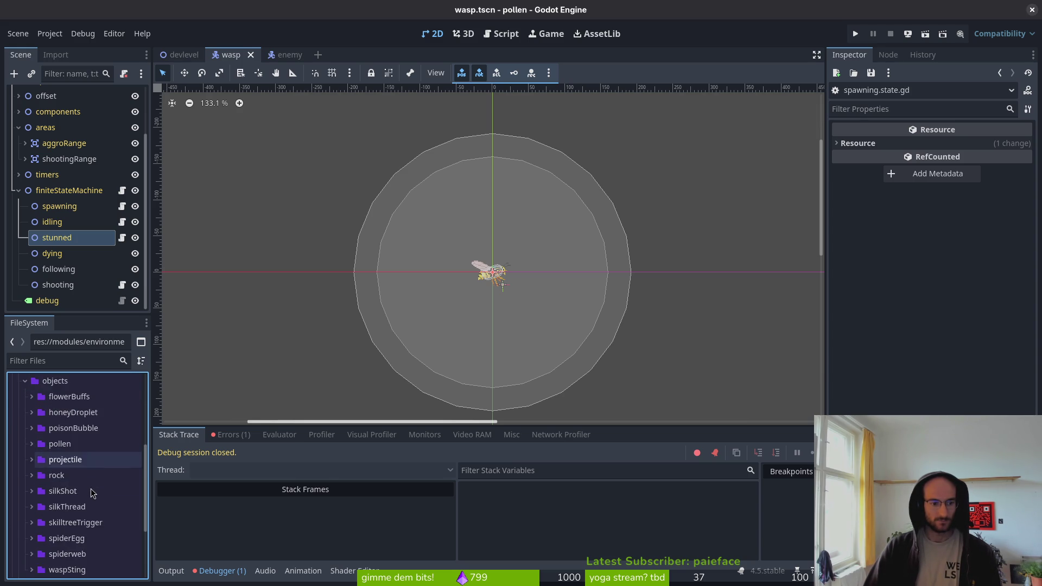
scroll(69, 499, up, 3)
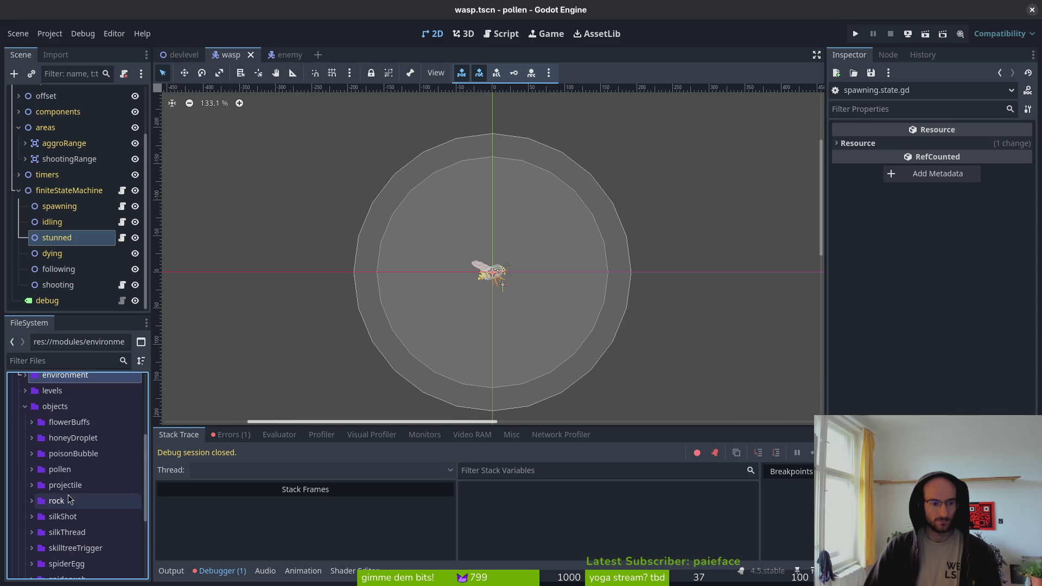
click(25, 406)
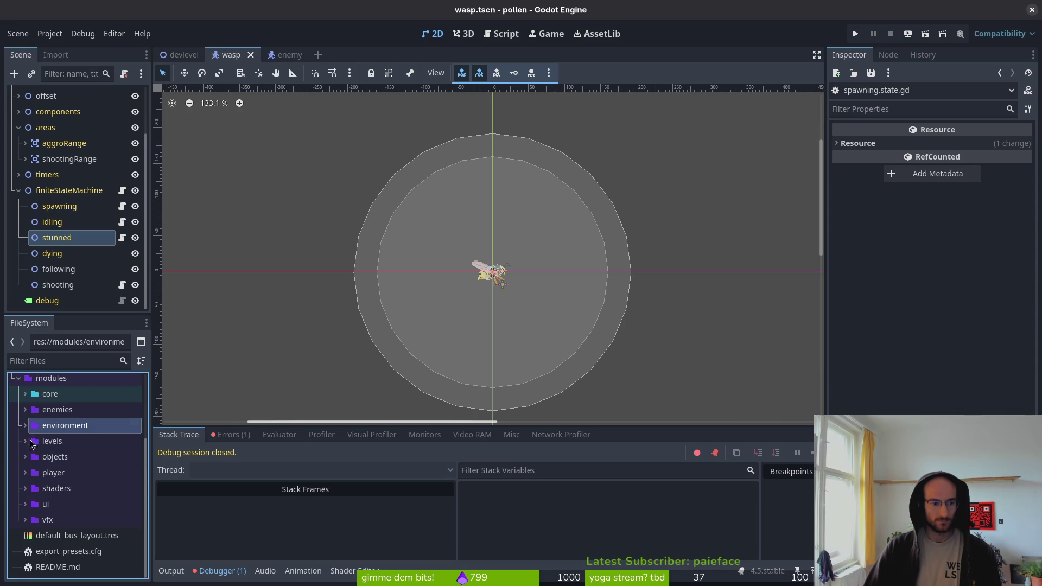
click(25, 459)
scroll(90, 508, down, 3)
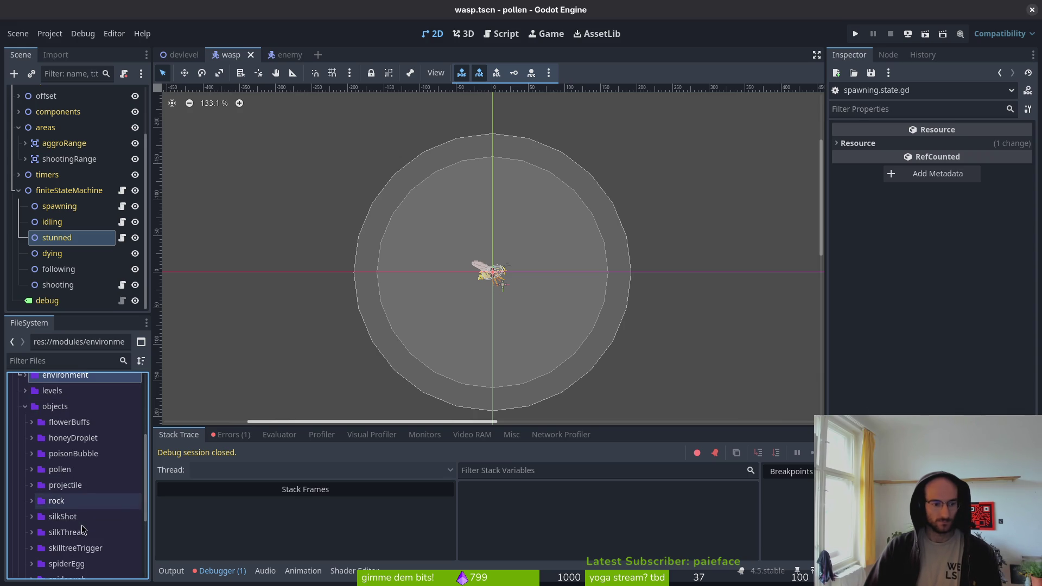
scroll(90, 507, down, 3)
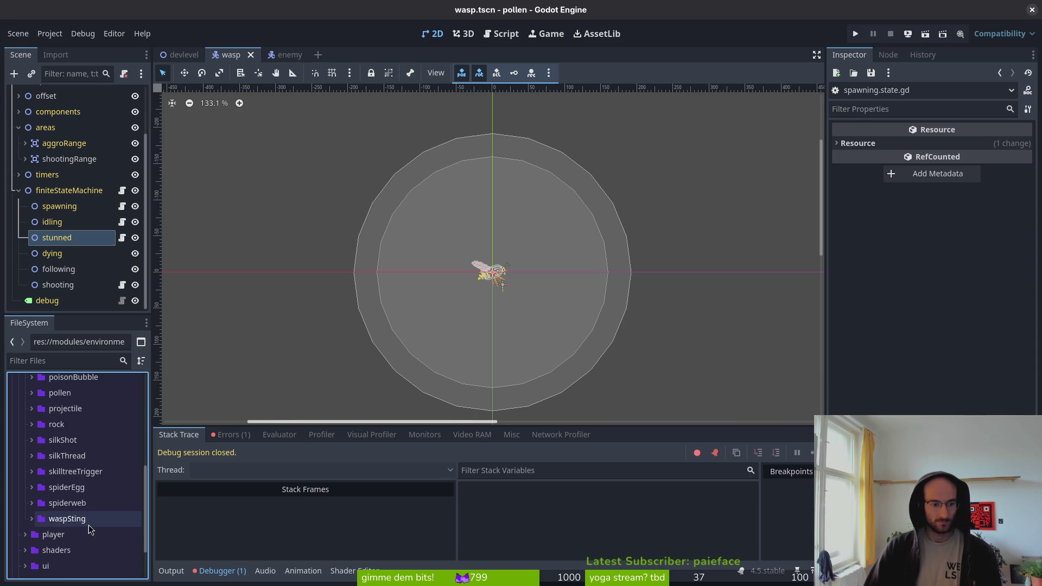
scroll(76, 517, up, 3)
scroll(67, 517, down, 3)
scroll(44, 499, up, 4)
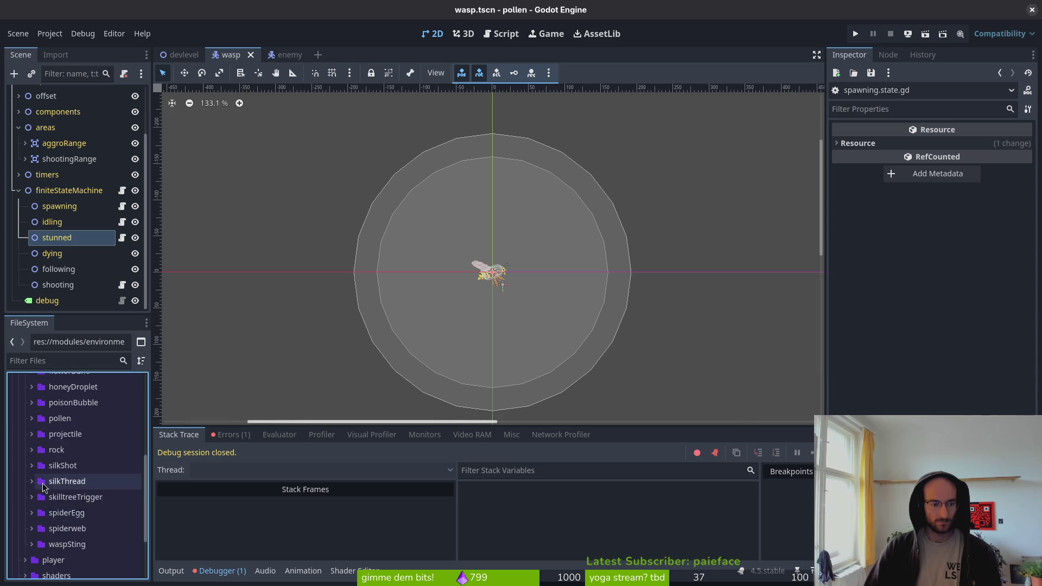
click(25, 432)
Look through the environment, vfx and shaders folders, then collapse the modules folder.
click(25, 428)
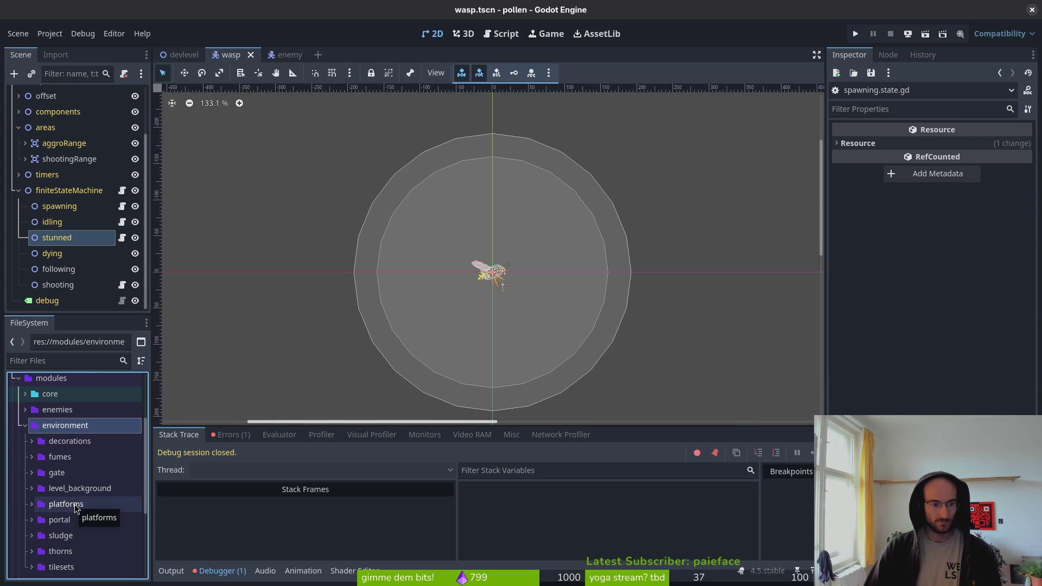
click(31, 488)
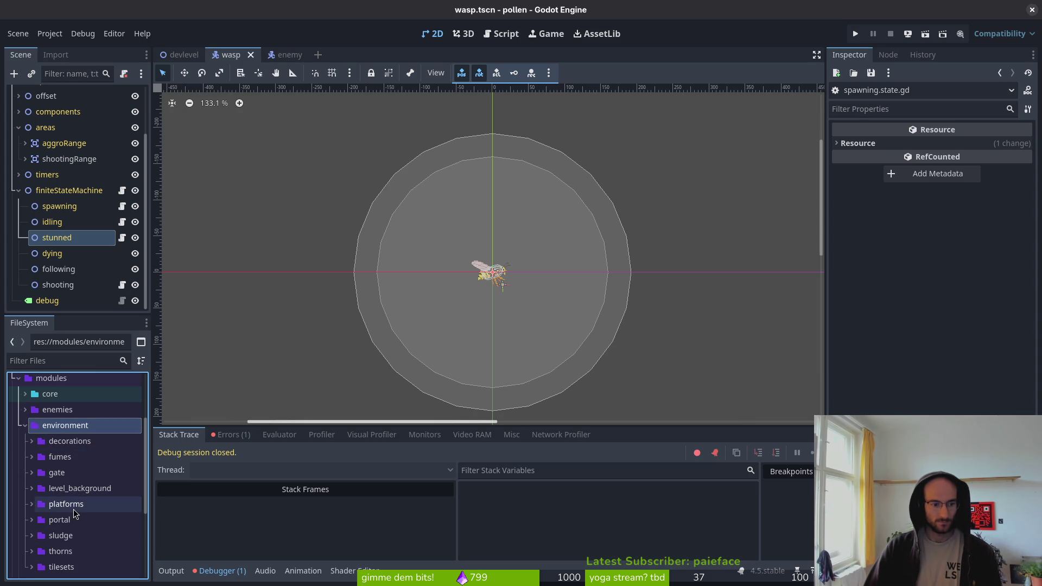
scroll(76, 514, down, 1)
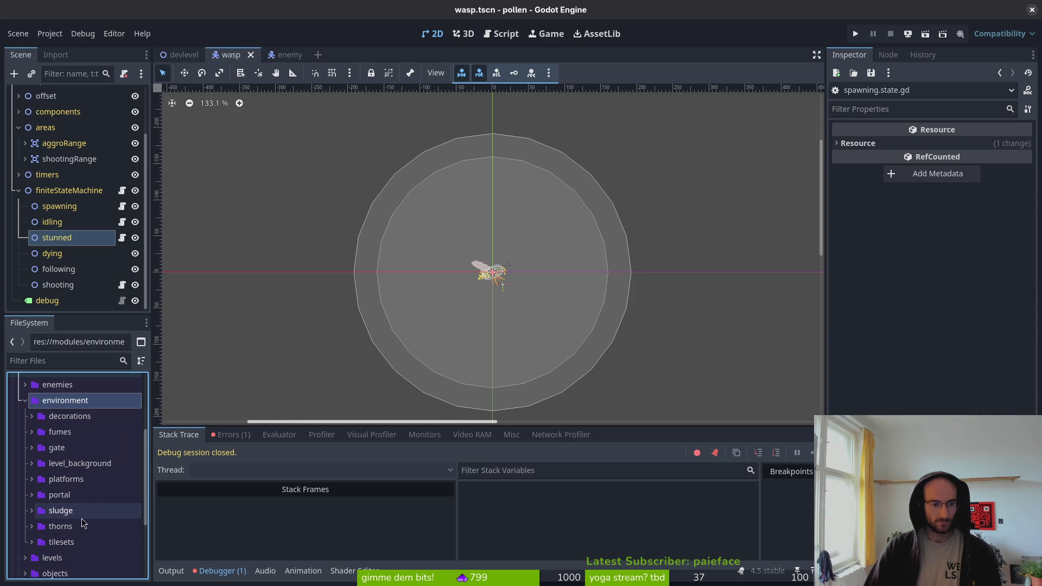
click(25, 401)
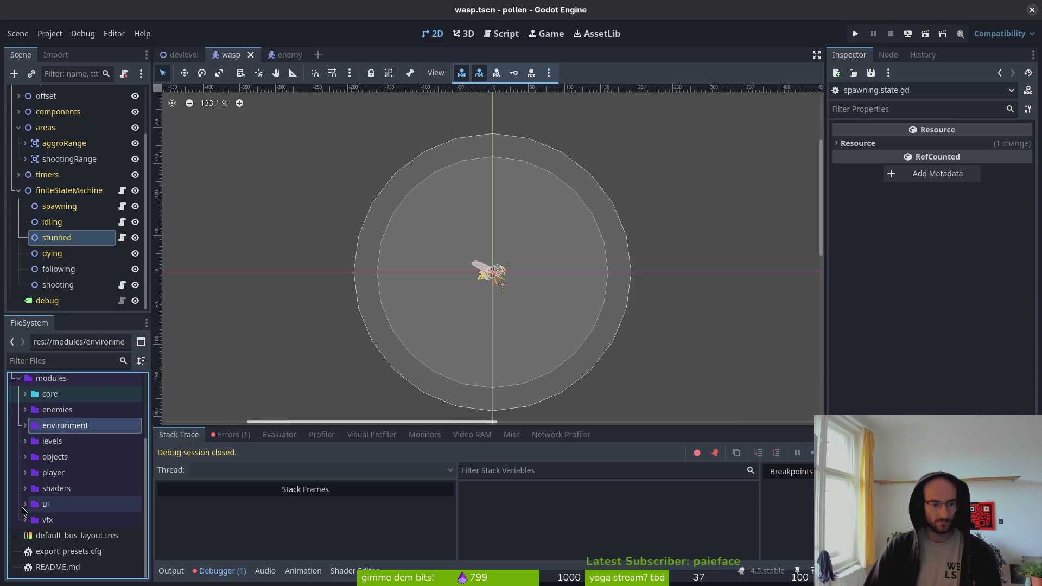
click(26, 521)
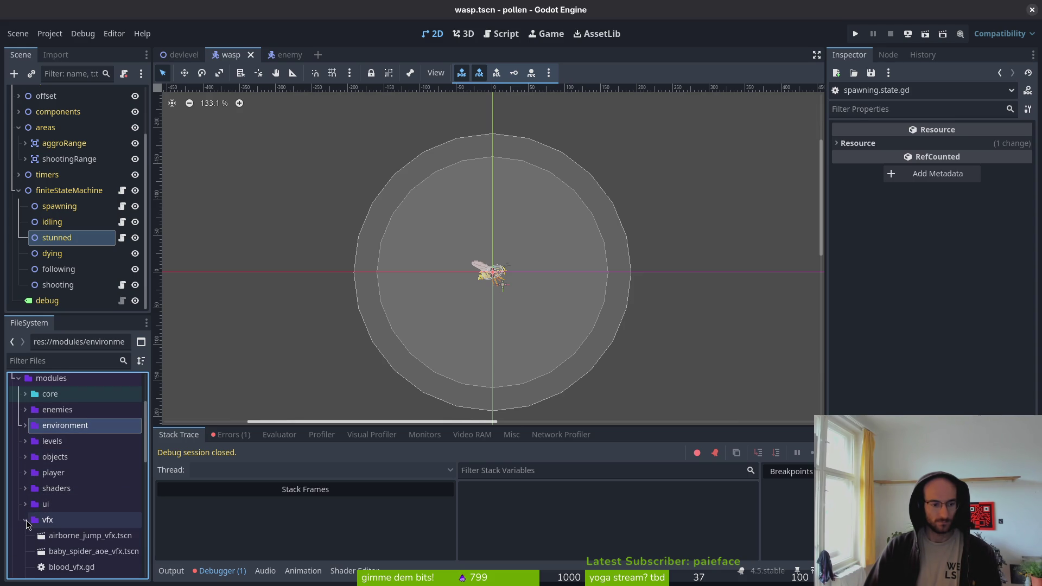
click(25, 520)
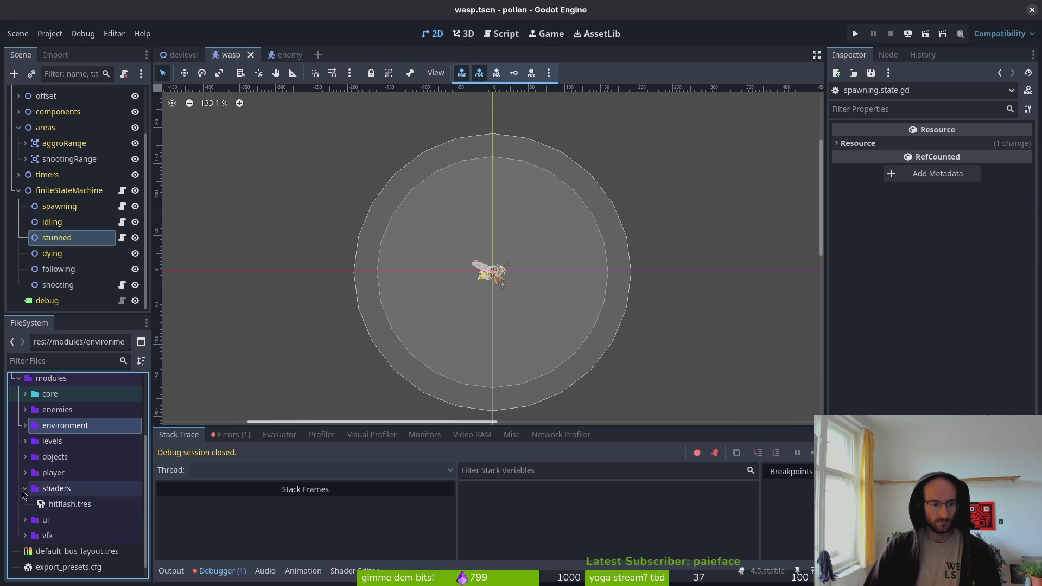
click(25, 489)
scroll(27, 478, up, 1)
click(18, 429)
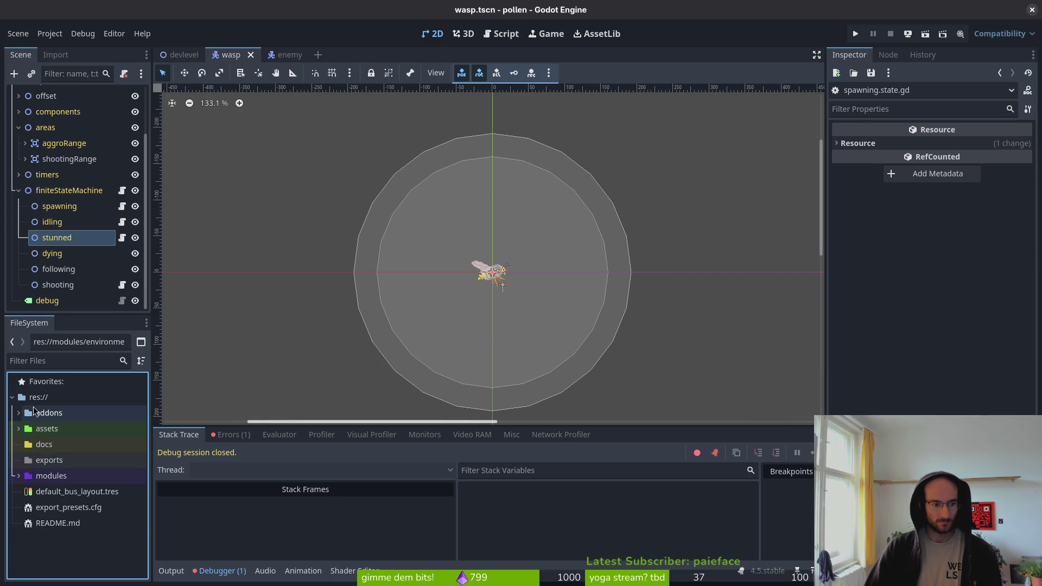
Select the modules and assets folders, clear the selection, and switch to the enemy scene.
click(54, 475)
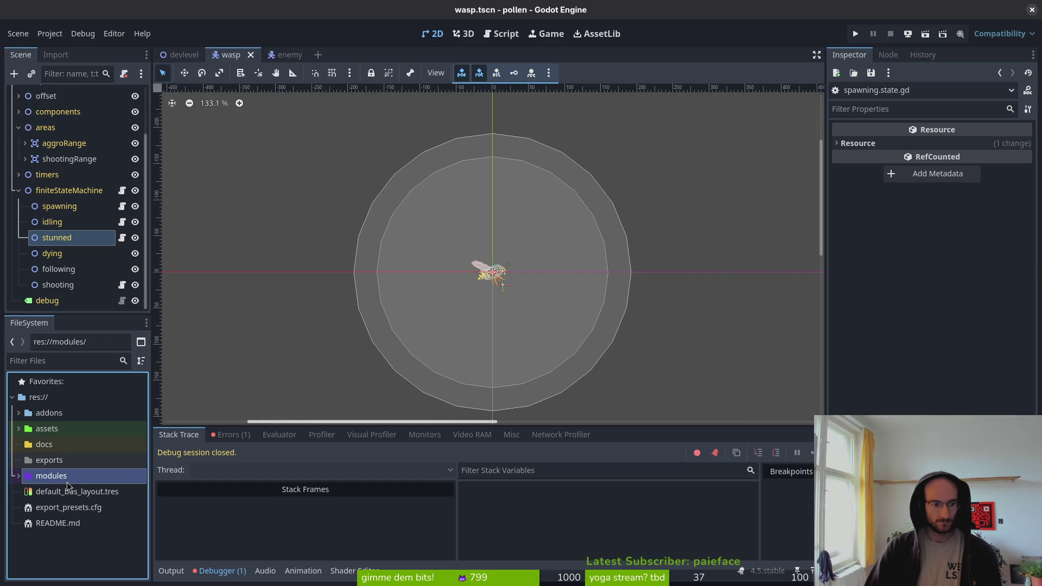
click(55, 429)
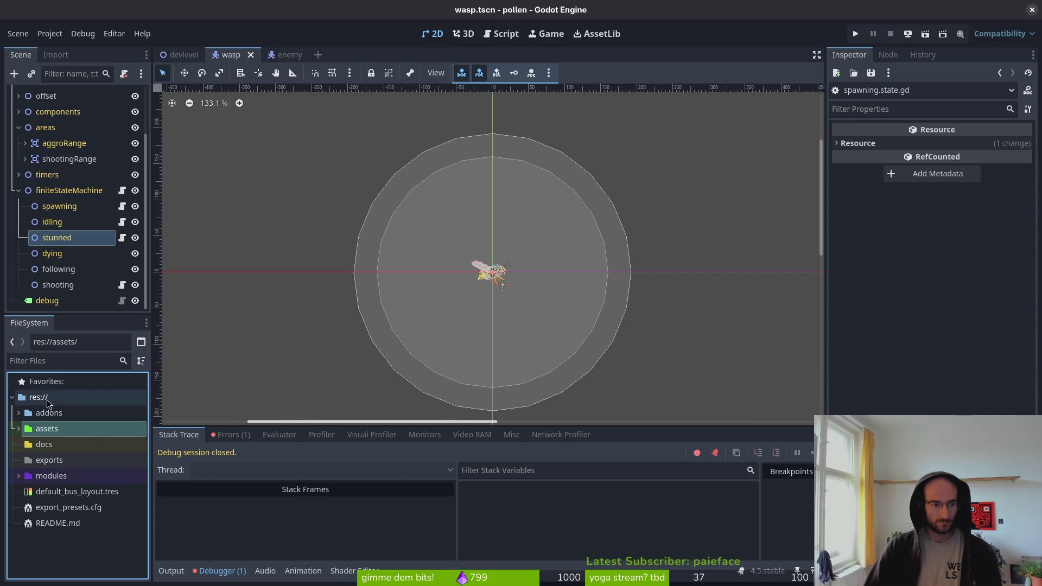
click(75, 544)
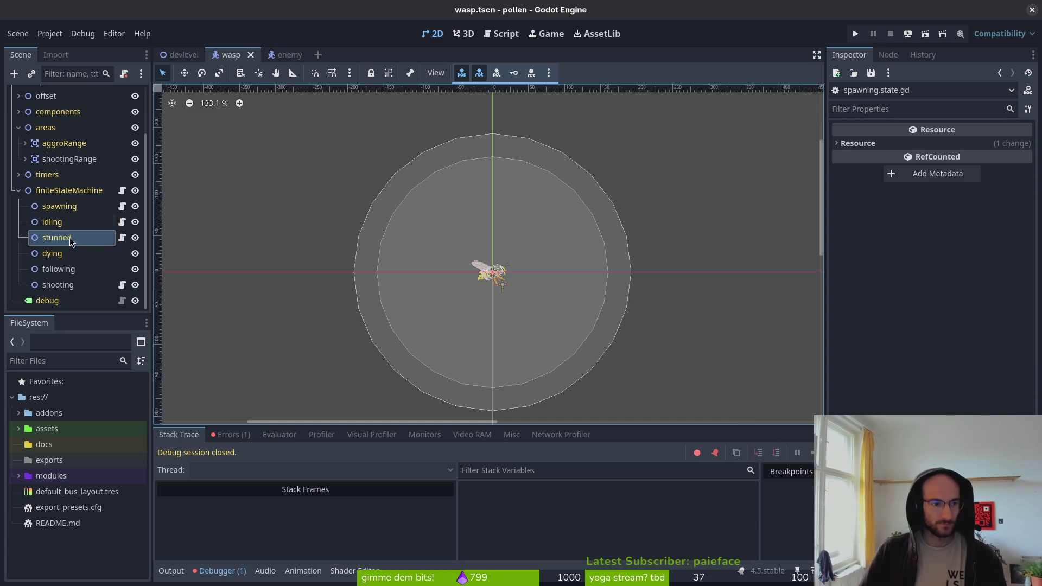
click(288, 55)
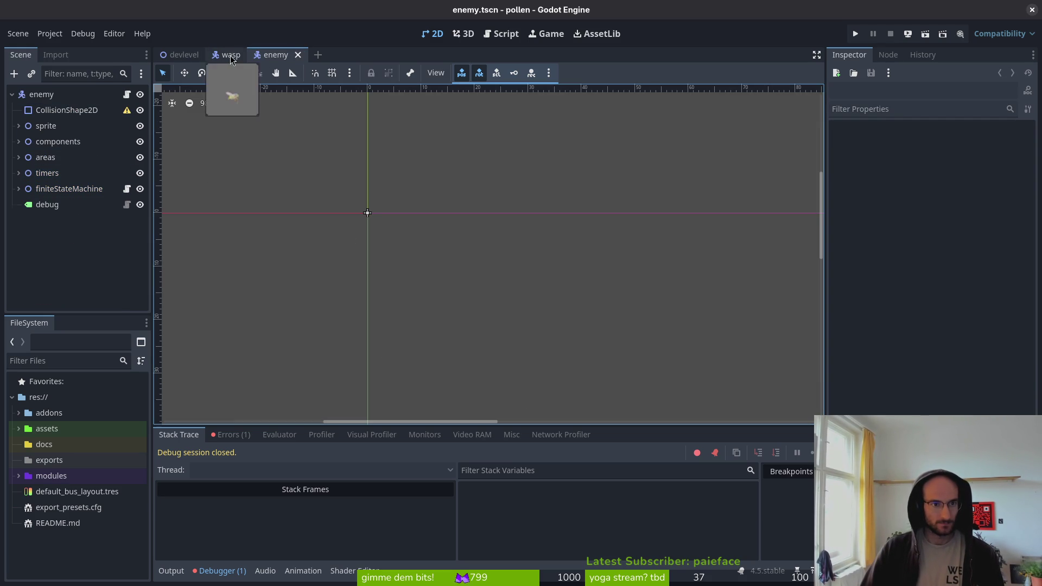
In the wasp scene, attach res://modules/core/state/state.gd to the dying node.
click(214, 55)
right_click(69, 255)
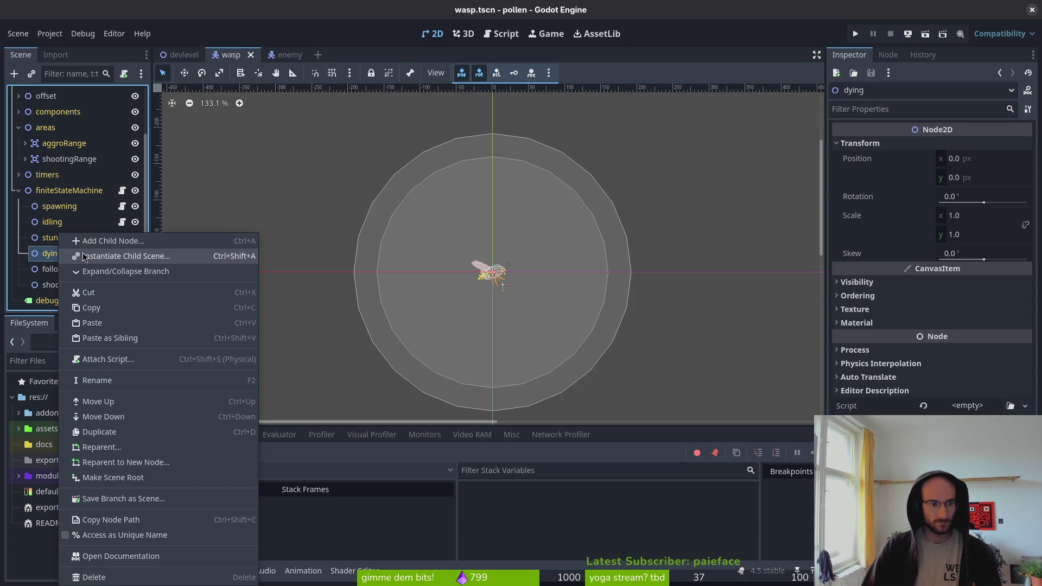
click(121, 359)
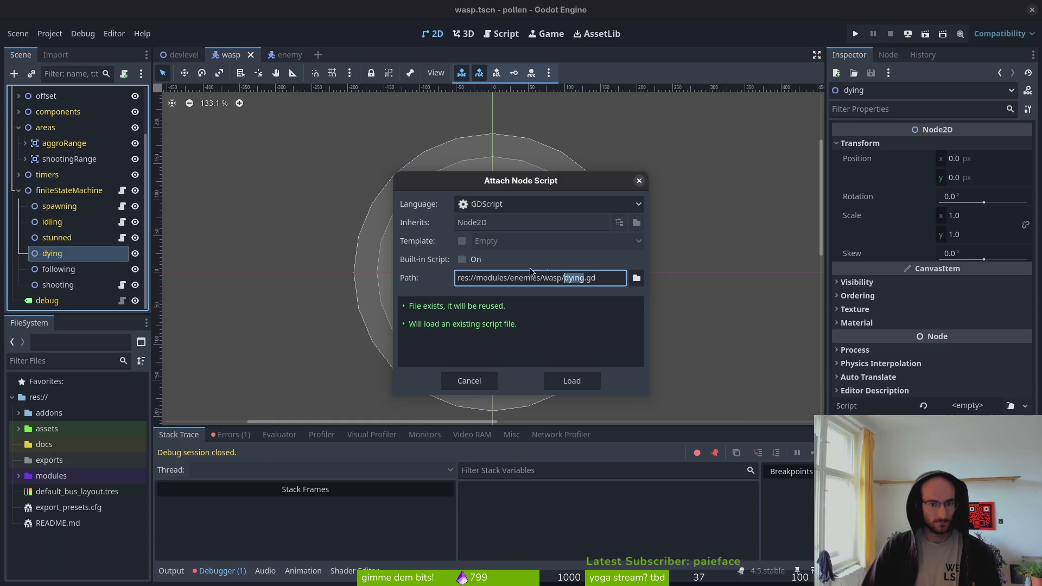
click(636, 278)
click(275, 115)
click(275, 115)
double_click(353, 174)
double_click(742, 173)
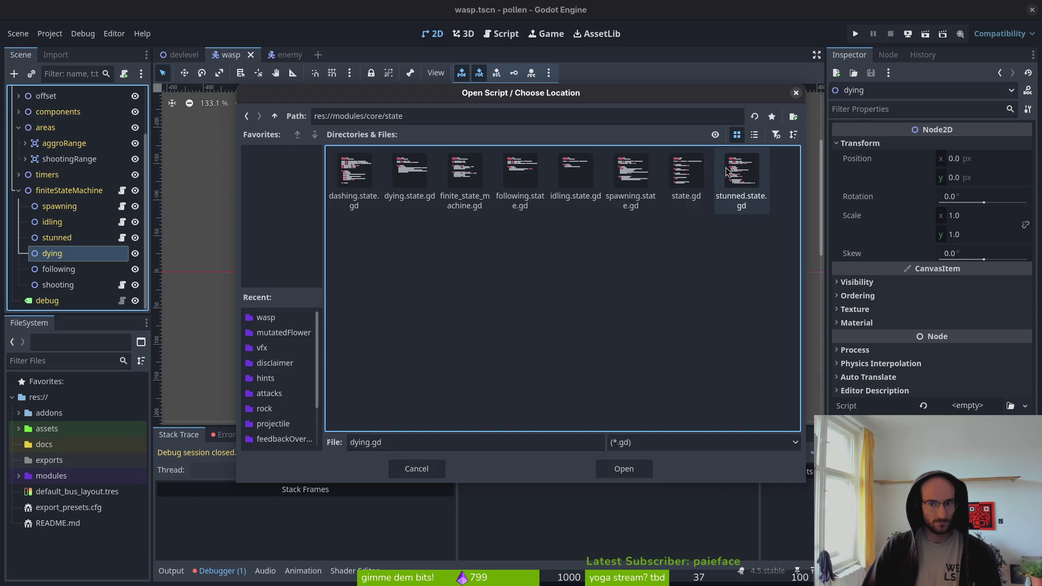
click(741, 172)
click(687, 171)
click(624, 469)
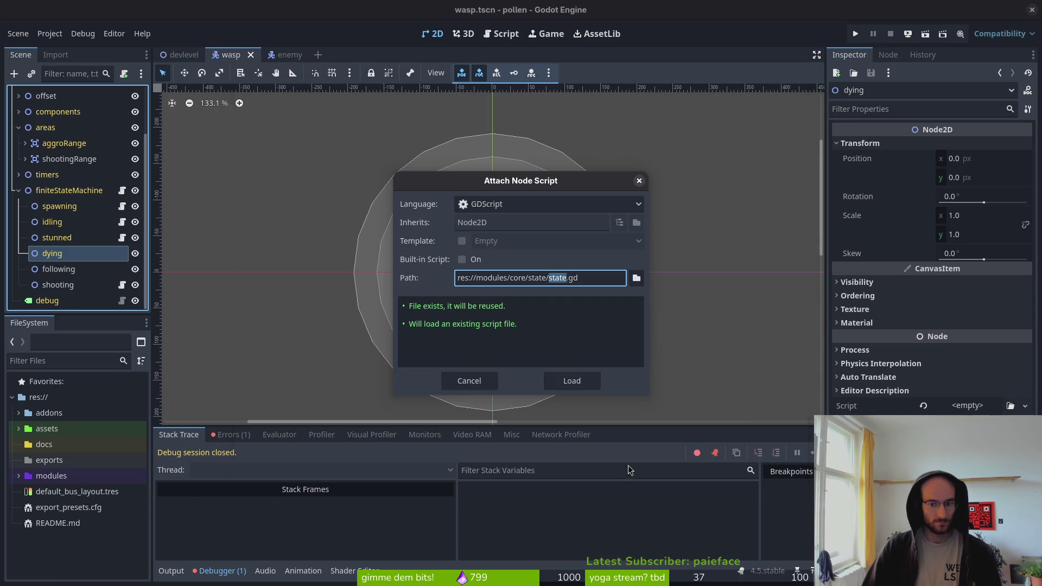
click(569, 379)
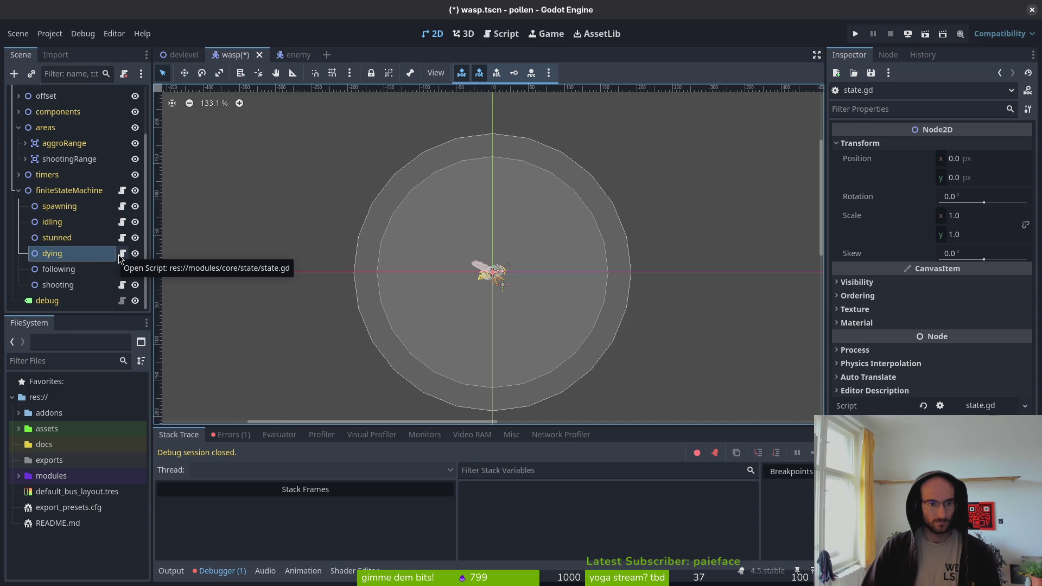
Start extending the dying node's script, cancel the dialog, and reselect the dying node.
right_click(79, 262)
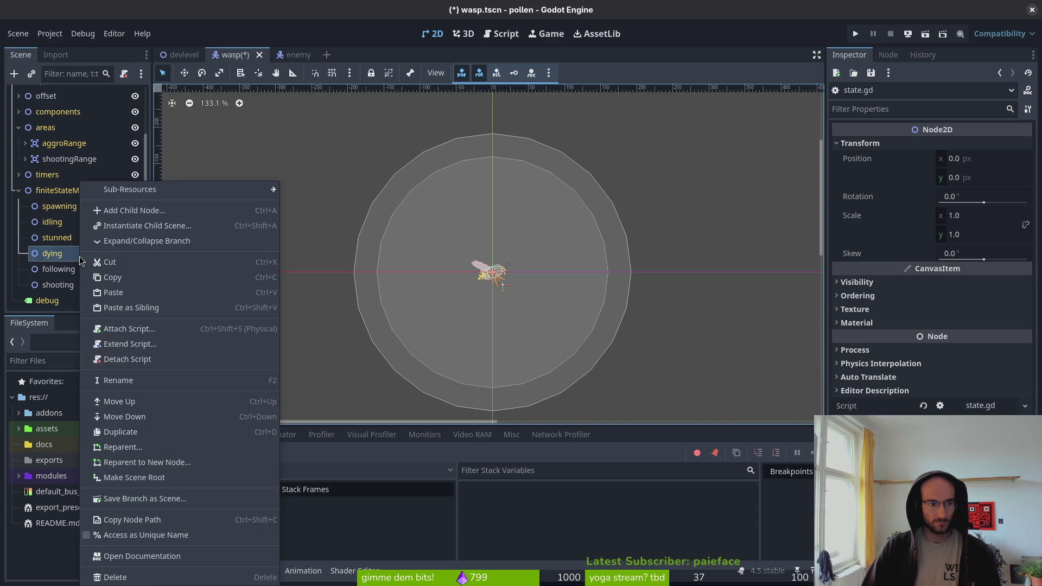
click(130, 345)
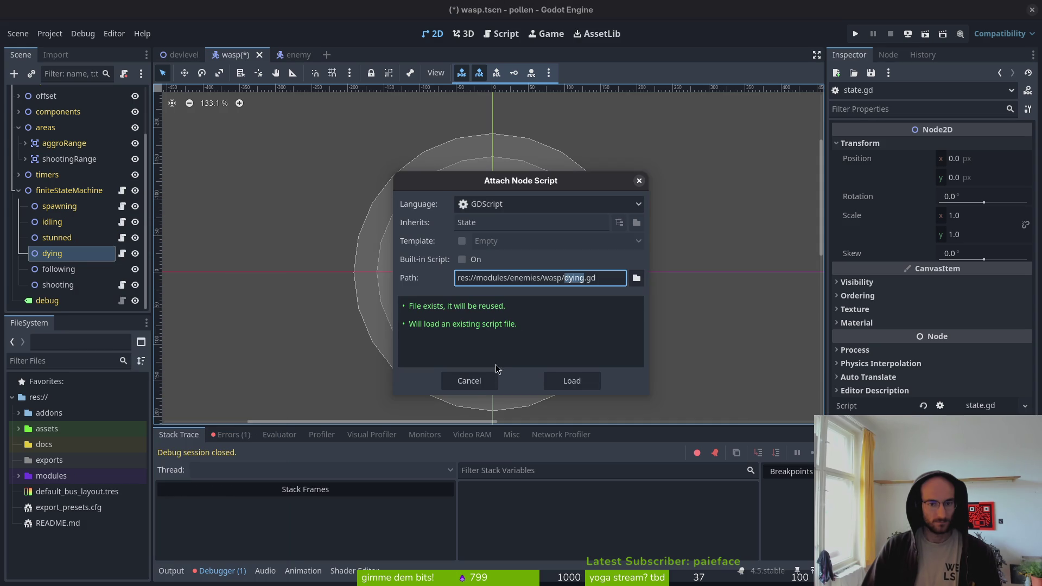
click(476, 382)
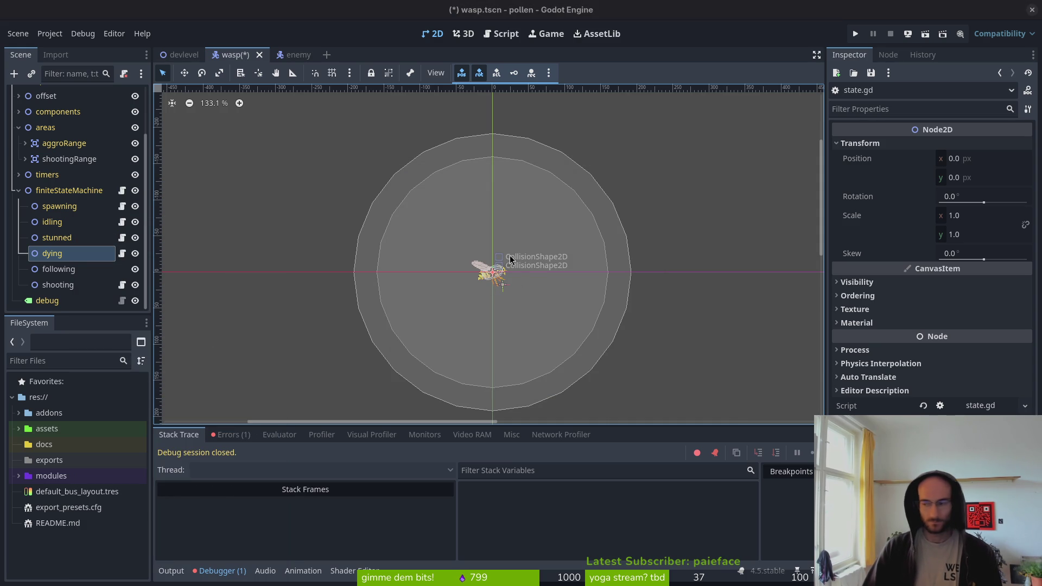
click(92, 257)
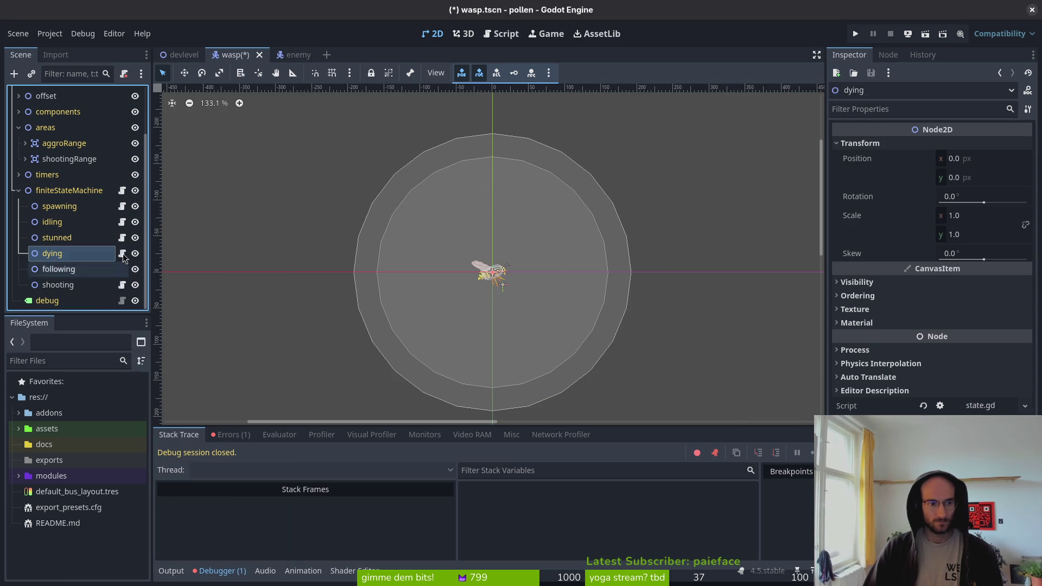
Extend the dying node's script with core/state/dying.state.gd and save the wasp scene.
right_click(85, 253)
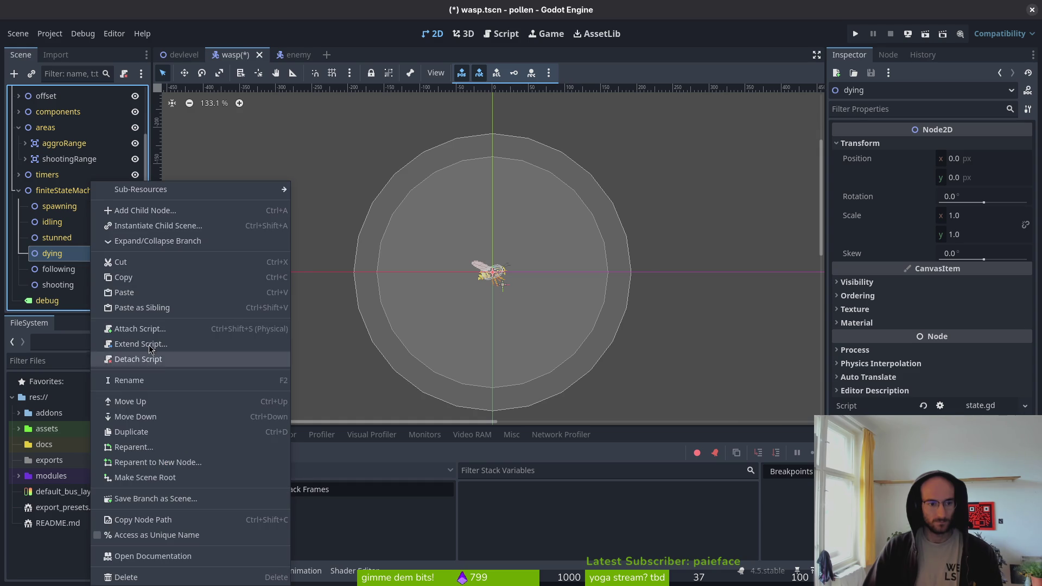
click(260, 357)
click(637, 279)
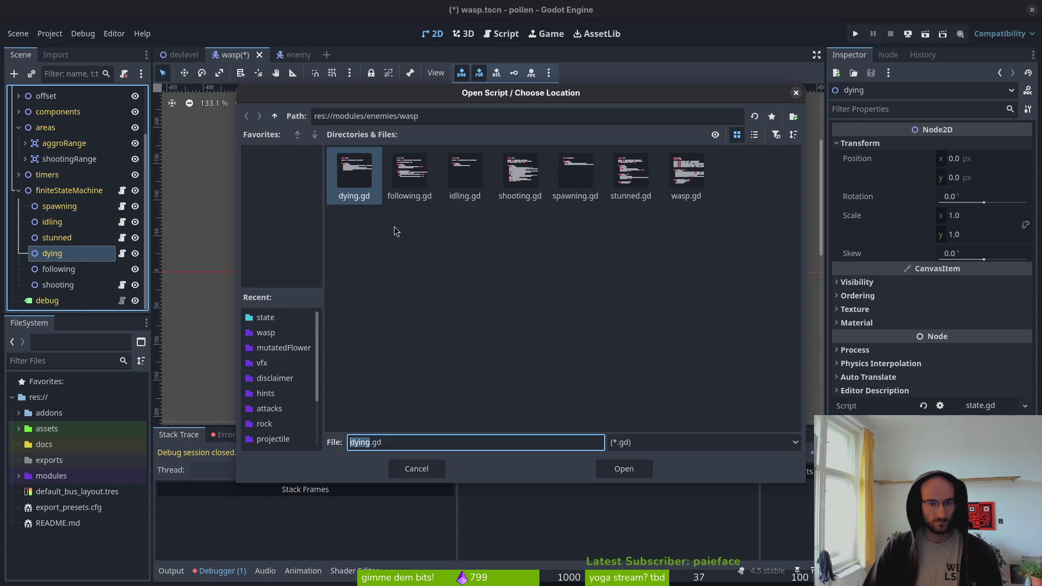
click(275, 115)
click(275, 115)
double_click(354, 174)
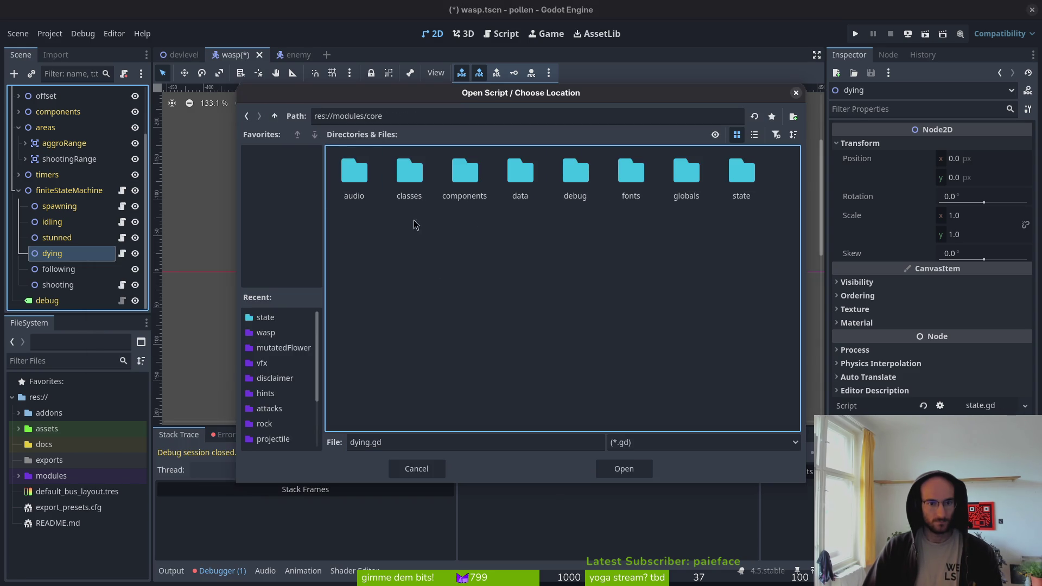
double_click(740, 176)
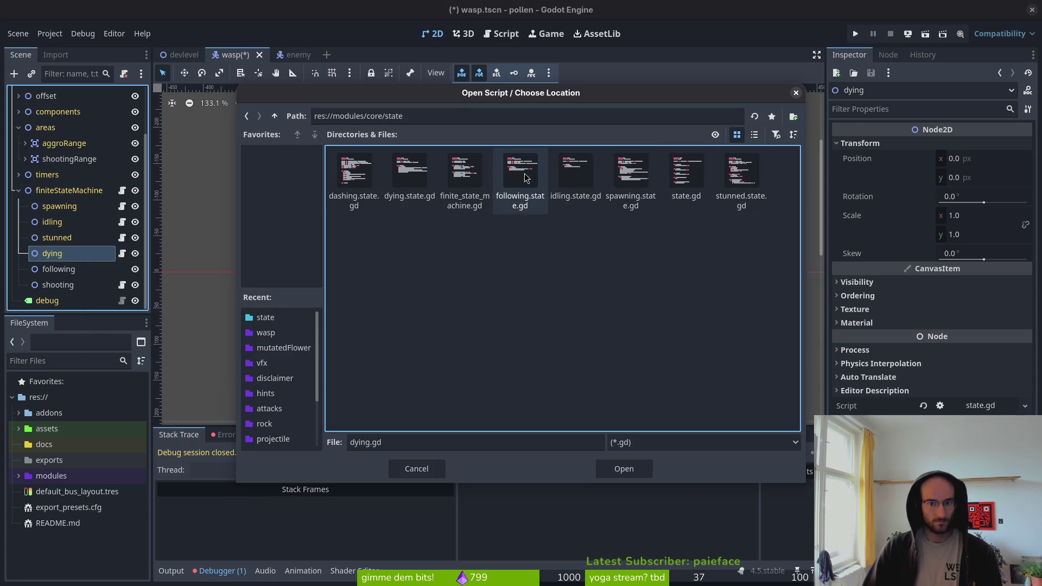
click(417, 175)
click(624, 470)
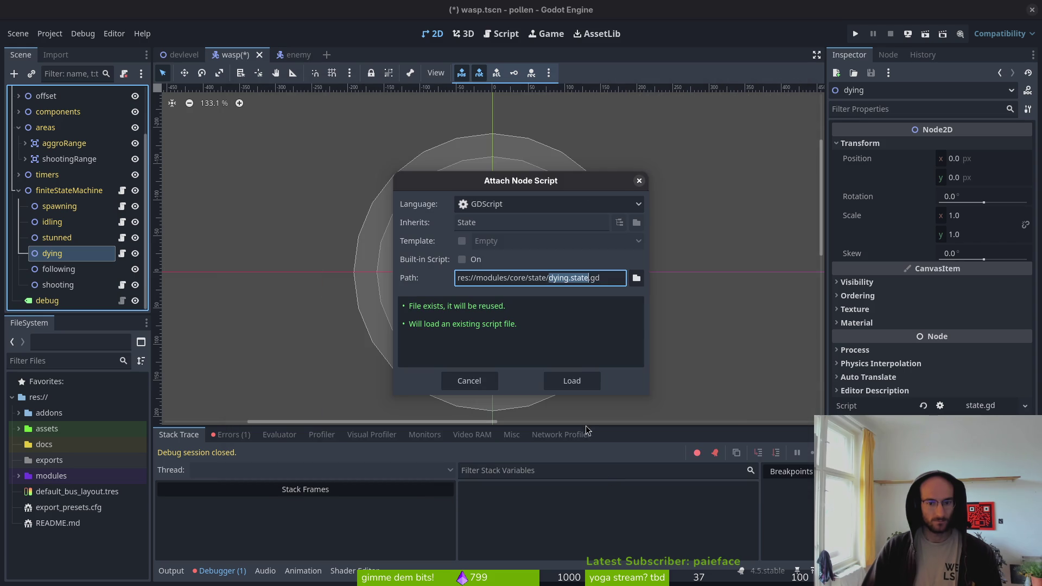
click(572, 382)
key(ctrl+s)
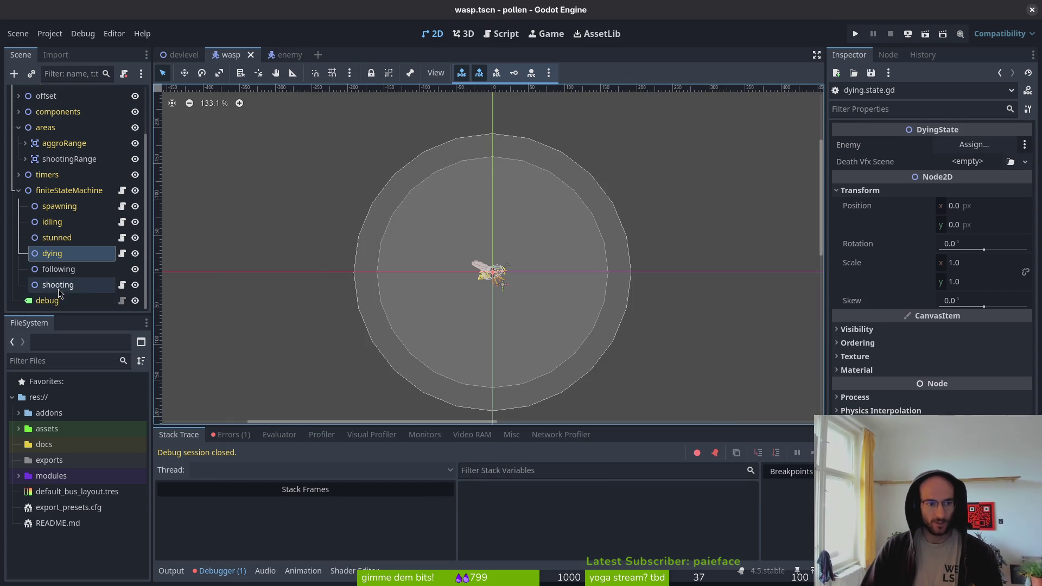
Inspect the following and shooting state nodes.
click(71, 274)
click(115, 288)
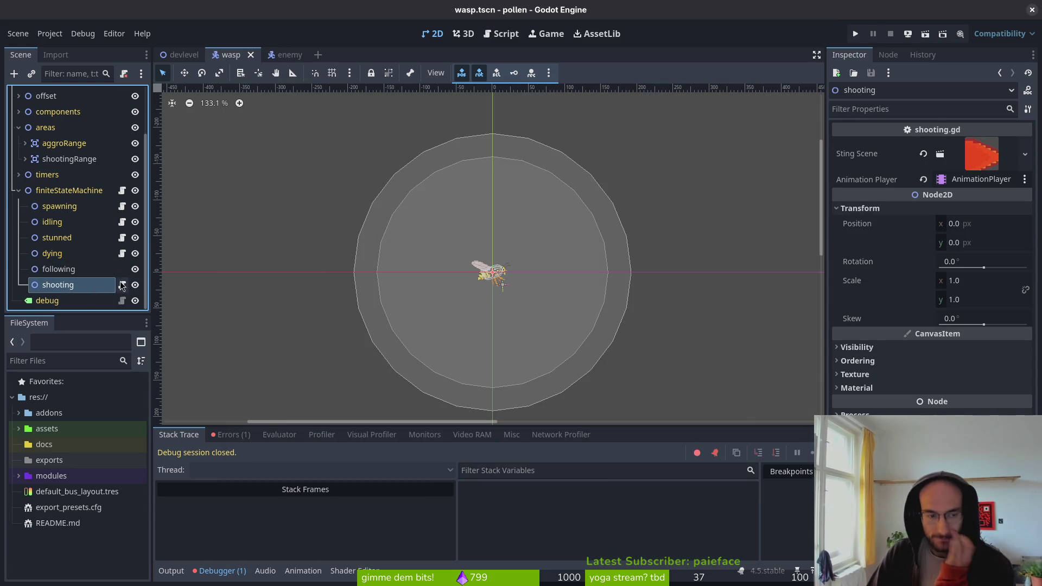
click(82, 269)
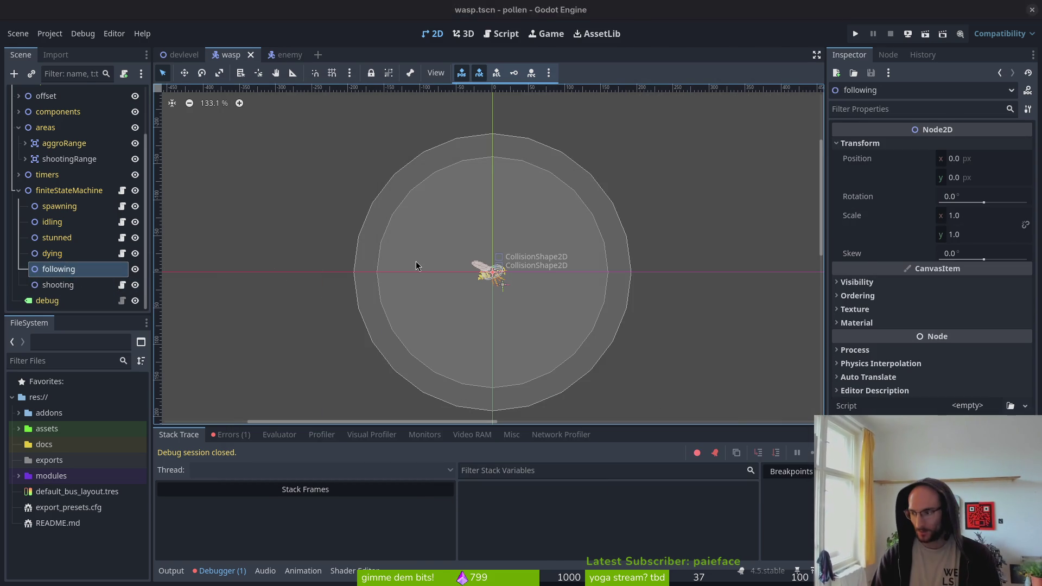
In the terminal, quit Vim with :q, launch tig, and open its status view.
key(alt+Tab)
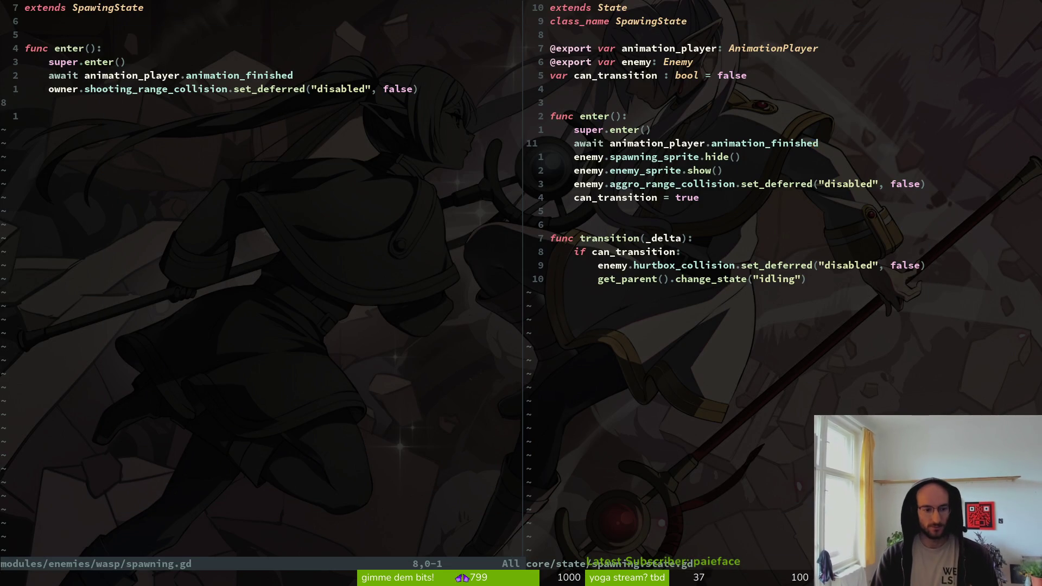
key(Return)
text(:q)
key(Return)
text(g)
key(Return)
key(s)
key(Down)
key(Down)
key(Down)
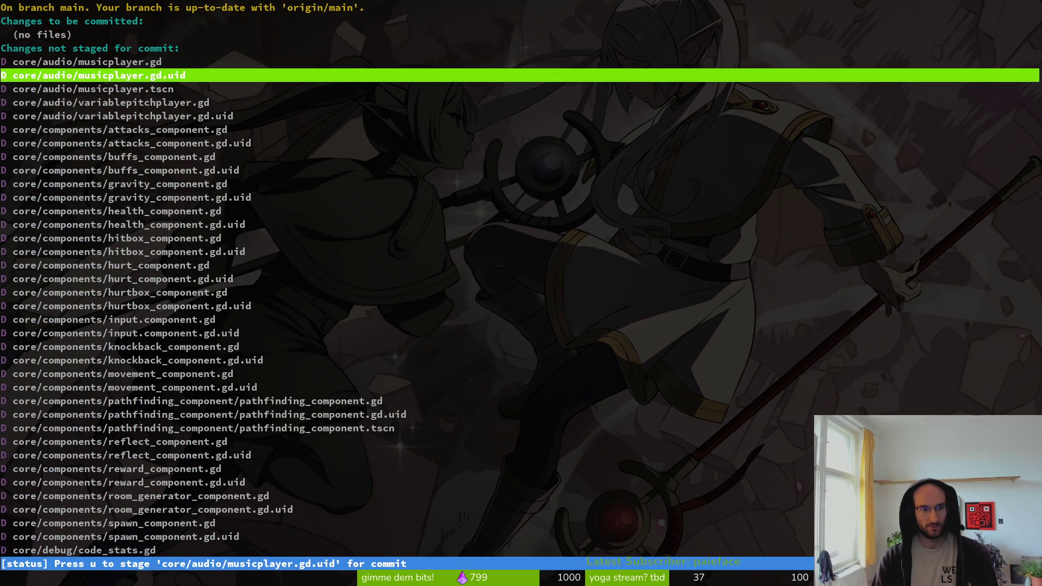
Stage the deleted core audio, component, debug, globals, helper and state files.
key(Up)
key(Up)
key(Up)
key(Up)
key(Up)
key(u)
key(u)
key(u)
key(u)
key(u)
key(u)
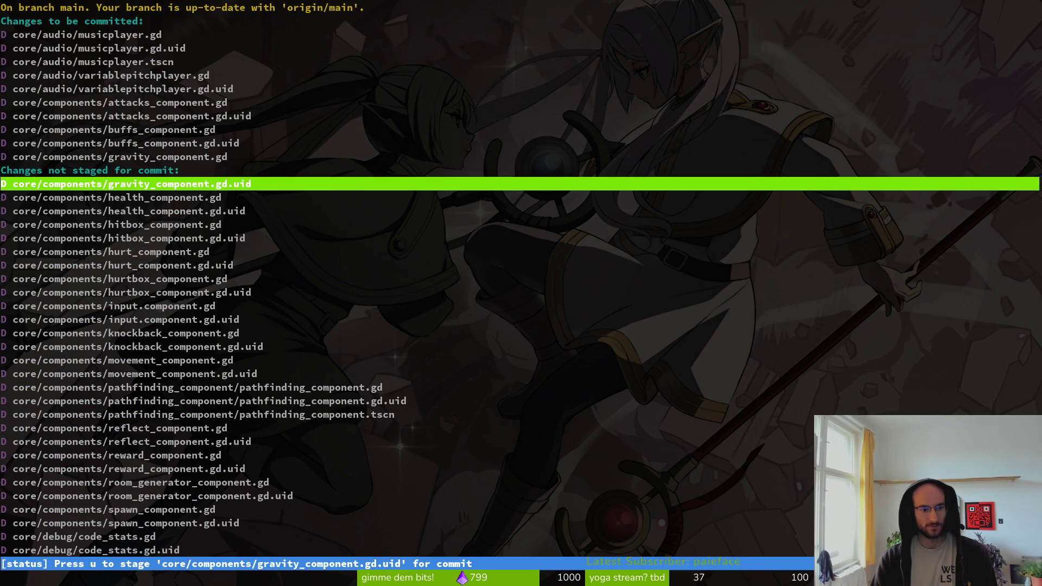
key(u)
key(u)
key(u)
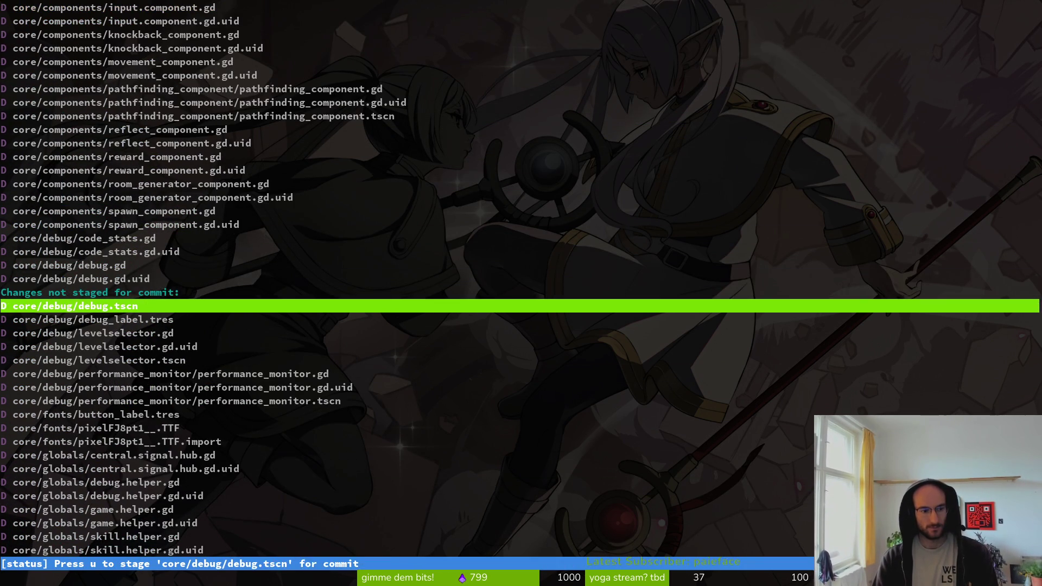
key(u)
key(u)
key(u)
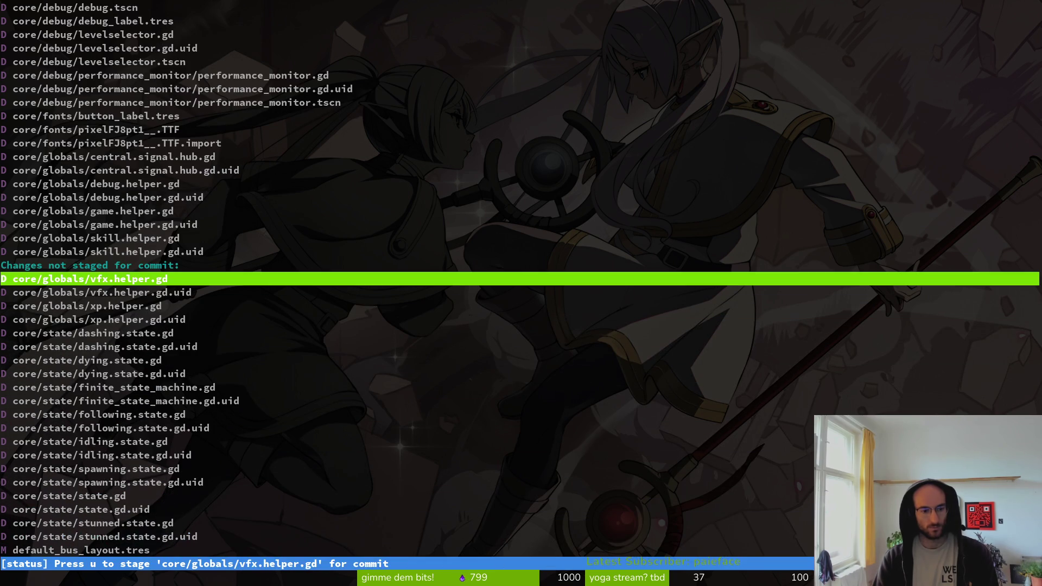
key(u)
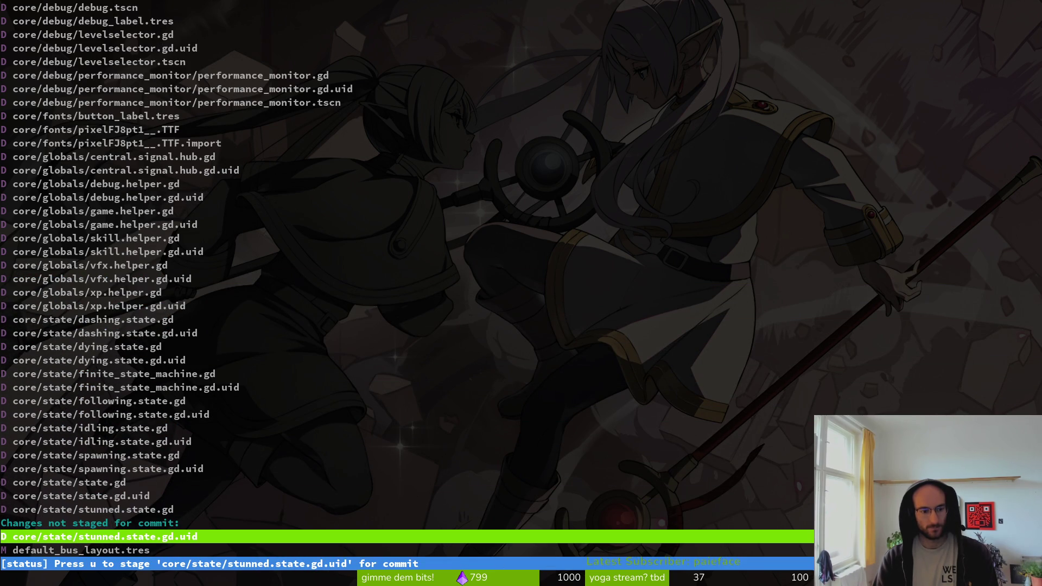
key(u)
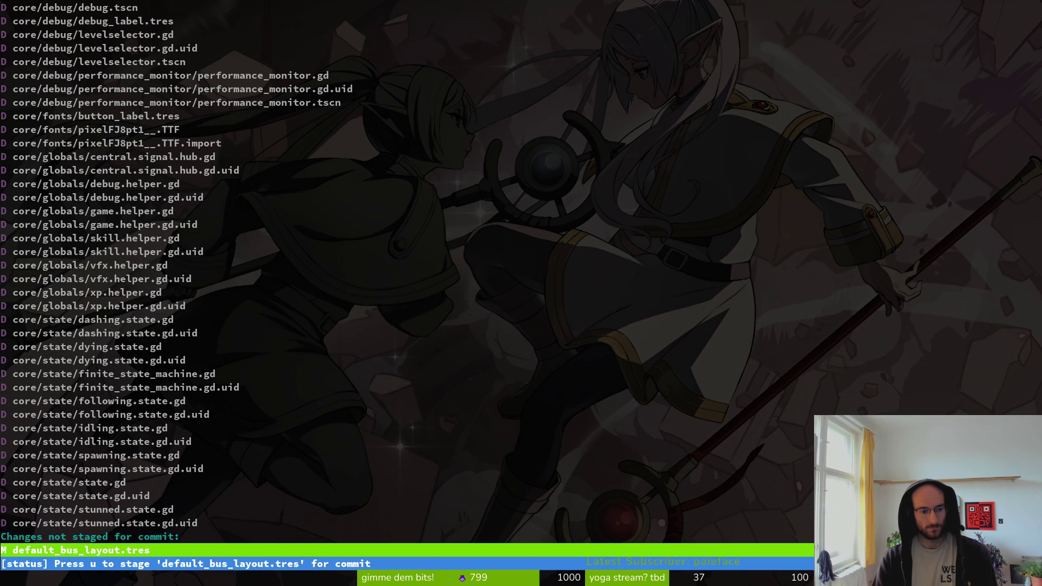
key(Down)
key(Down)
key(Down)
Browse the modified module files, ending on baby_spider_slash.tscn.
key(Up)
key(Up)
key(Up)
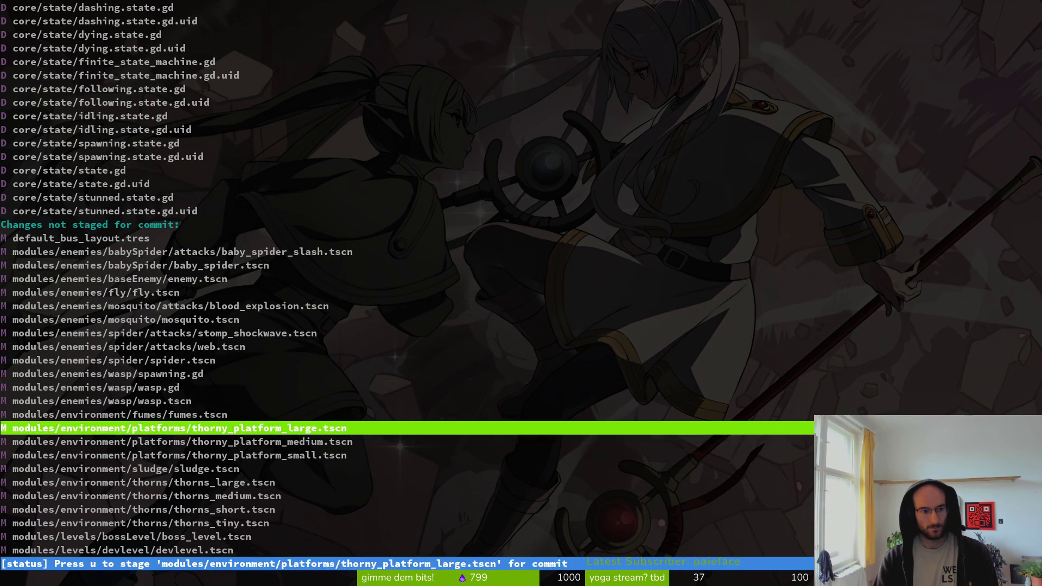
key(Down)
key(Down)
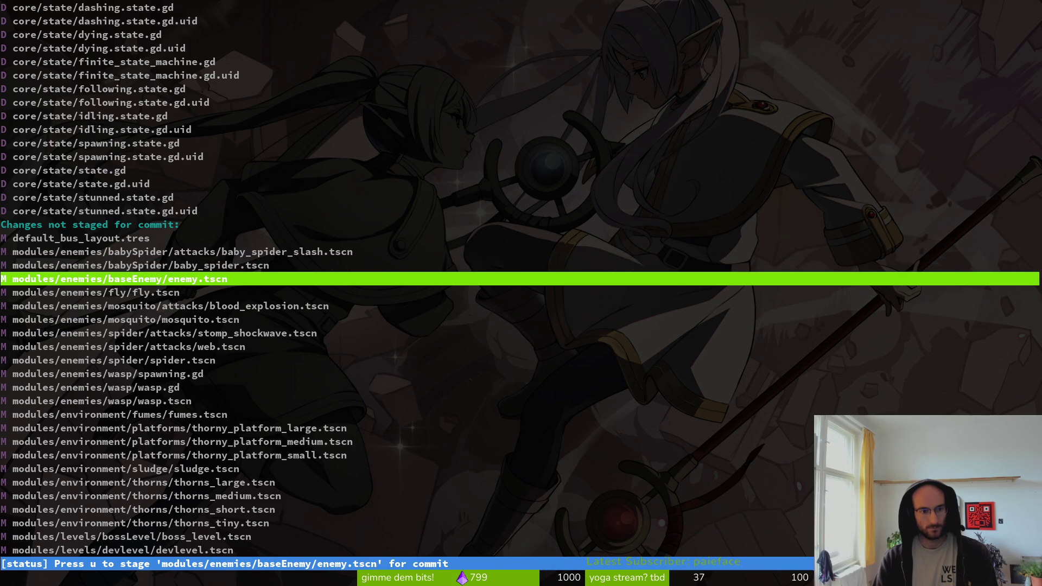
key(Up)
key(Up)
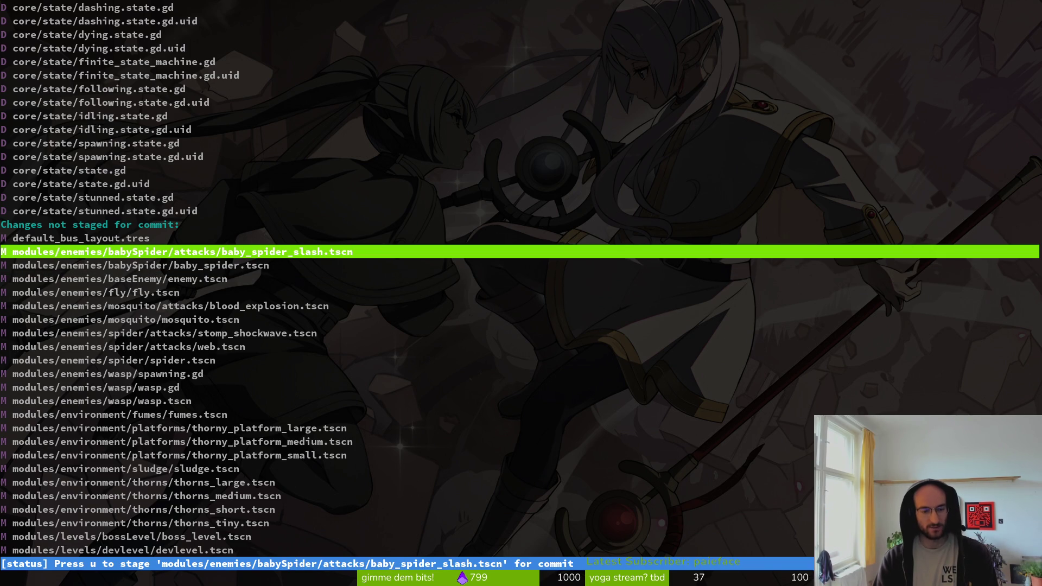
key(Down)
key(Down)
key(Down)
key(Down)
key(Down)
key(Down)
key(Down)
key(Down)
key(Down)
key(Up)
key(Up)
key(Up)
key(Up)
key(Up)
key(Up)
key(Up)
key(Up)
key(Up)
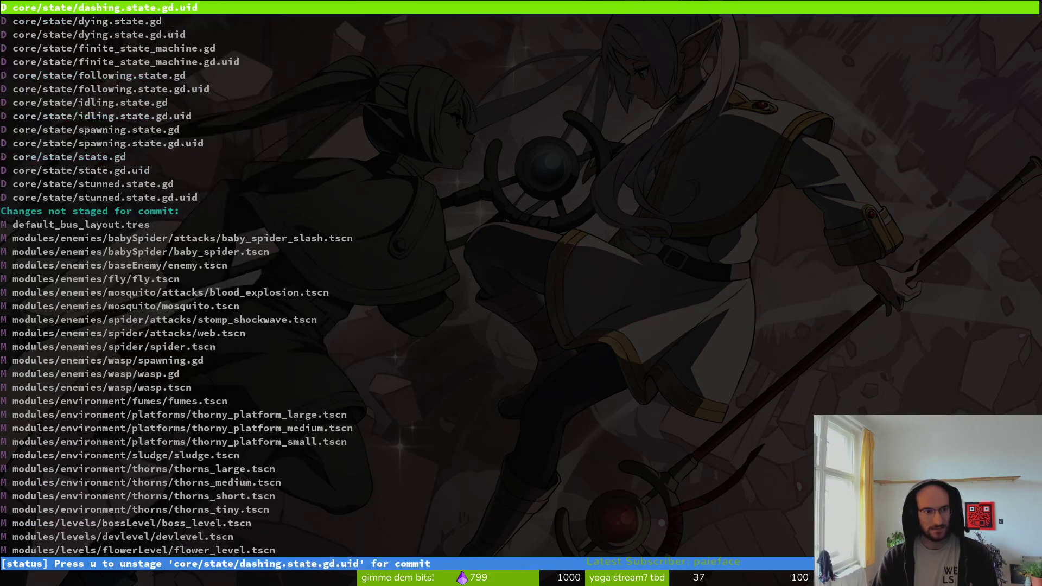
key(Down)
key(Down)
key(Down)
key(Up)
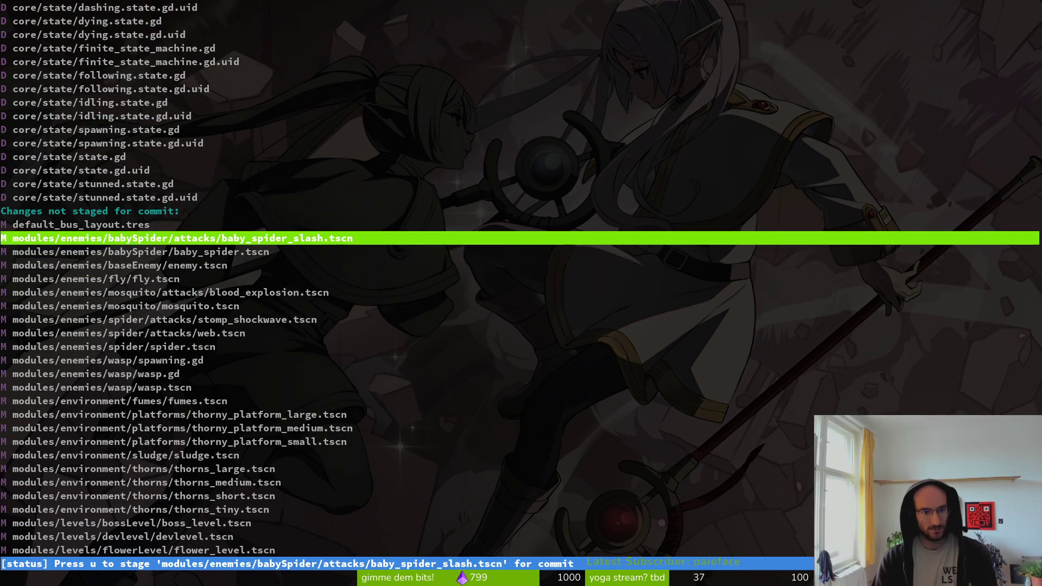
Stage the babySpider, enemy, fly, mosquito and spider scene changes, then preview spawning.gd's diff.
key(u)
key(u)
key(u)
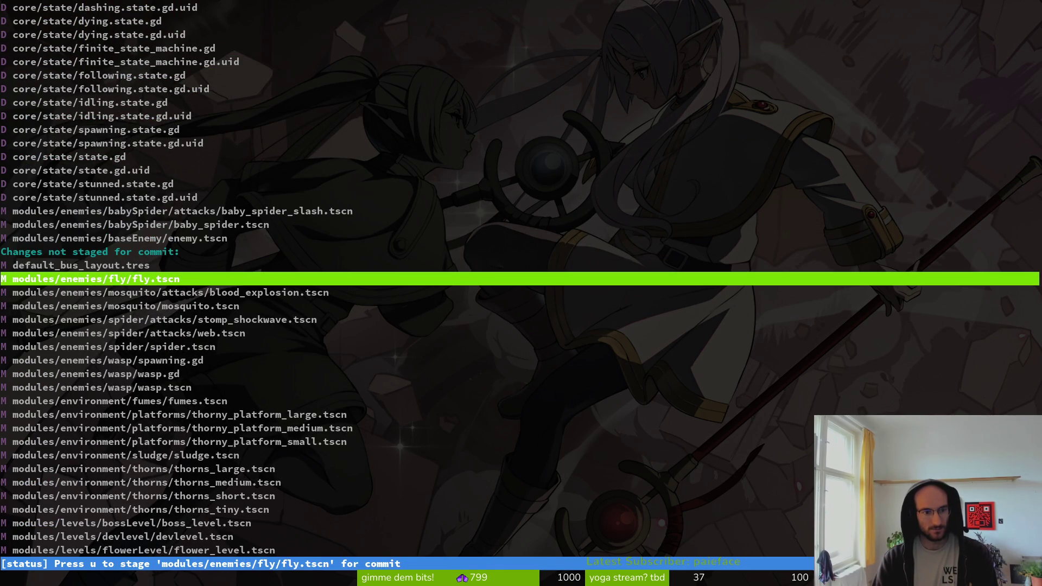
key(u)
key(u)
key(u)
key(u)
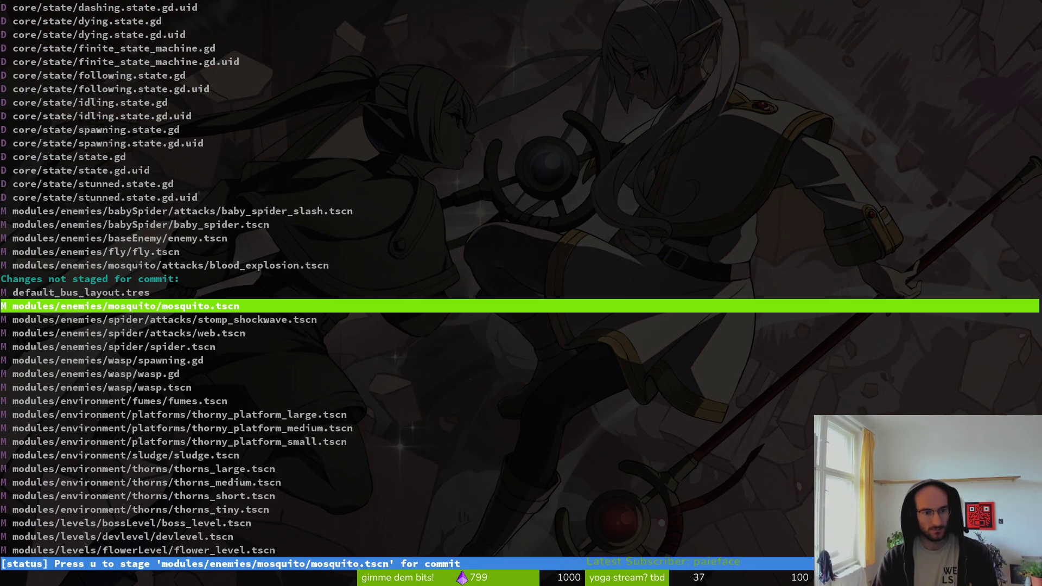
key(u)
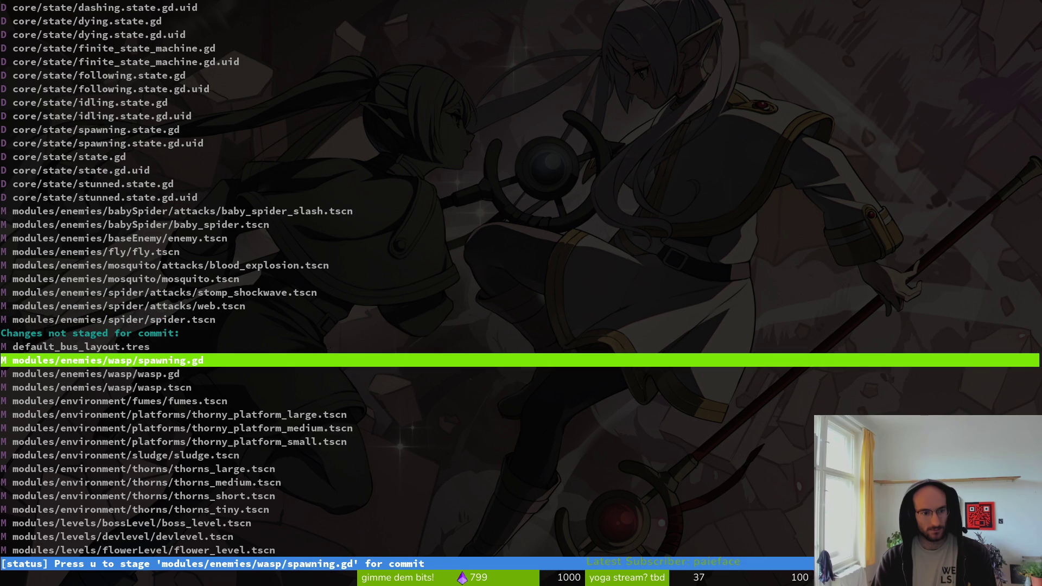
key(Return)
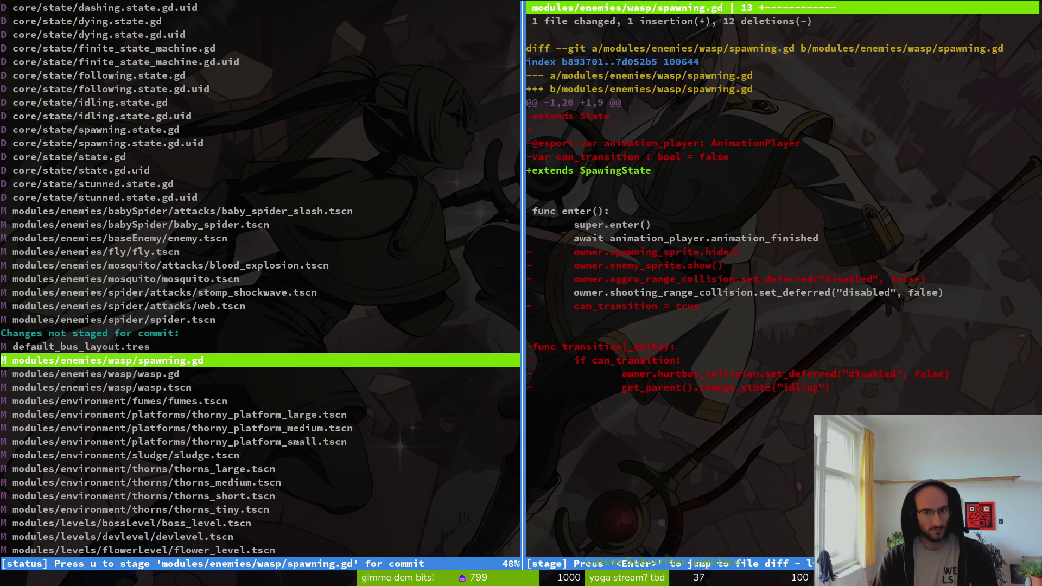
Preview the wasp script and wasp scene diffs, leaving both unstaged.
key(q)
key(Down)
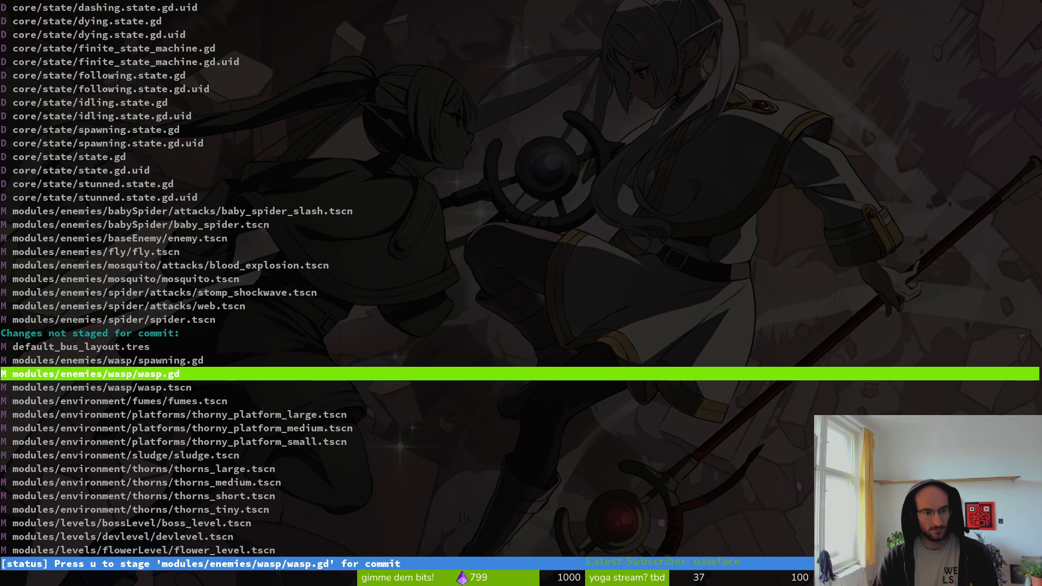
key(Return)
key(q)
key(Down)
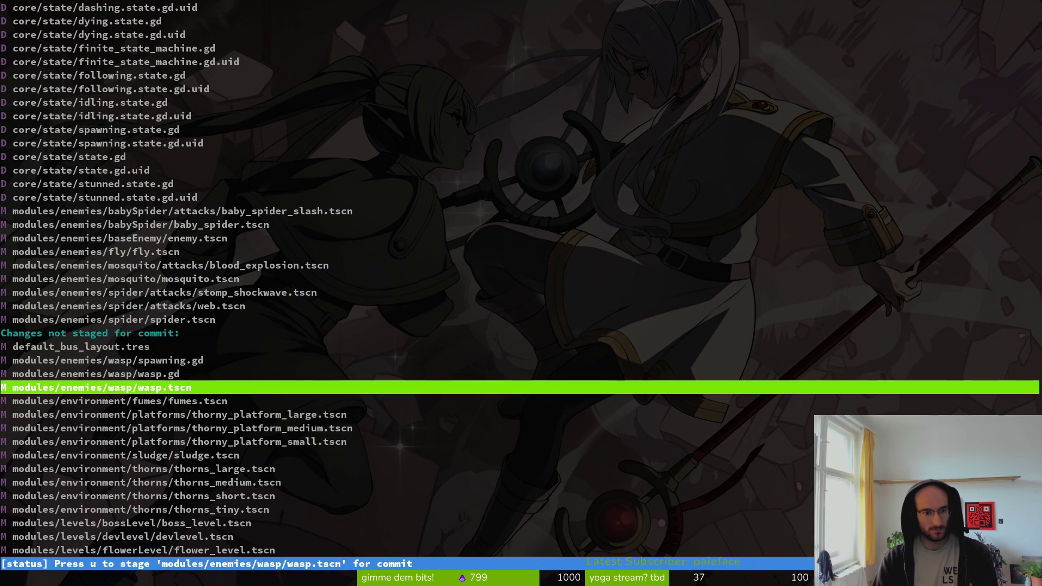
key(Return)
key(q)
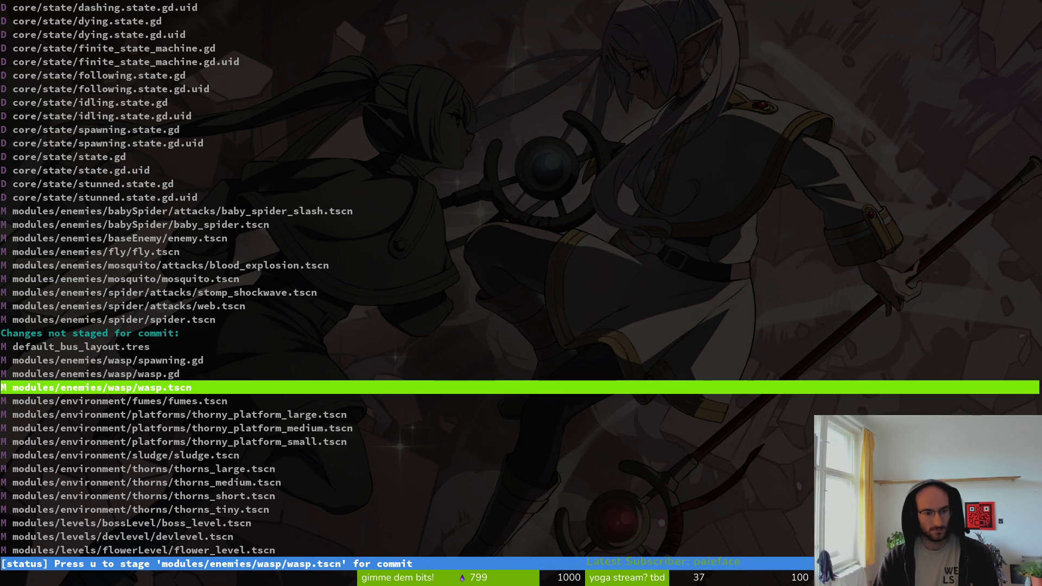
key(Down)
Stage the environment, thorns, hive and other level scenes, buffs, objects and player attack scenes.
key(u)
key(u)
key(u)
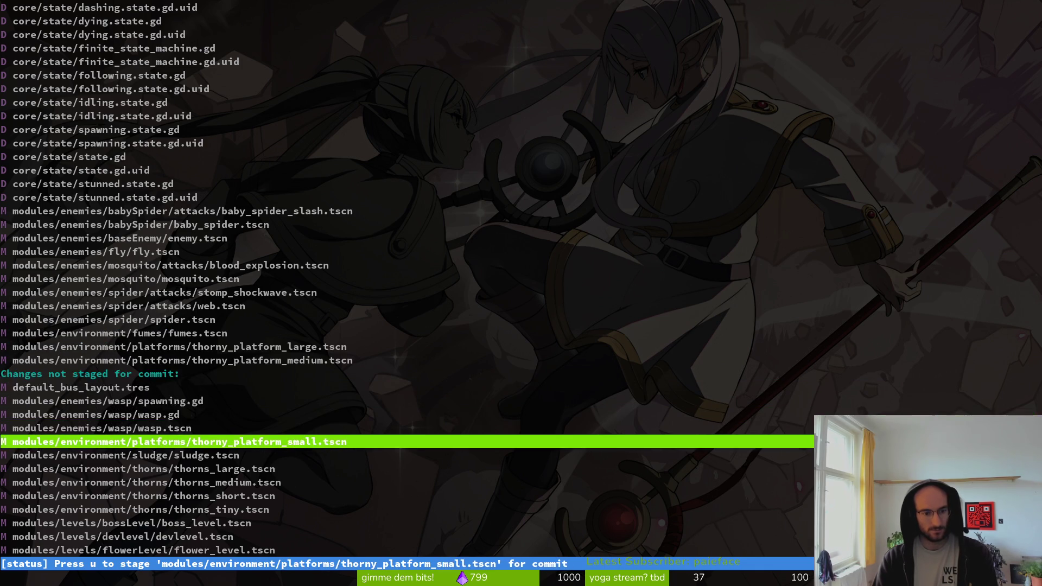
key(u)
key(u)
key(u)
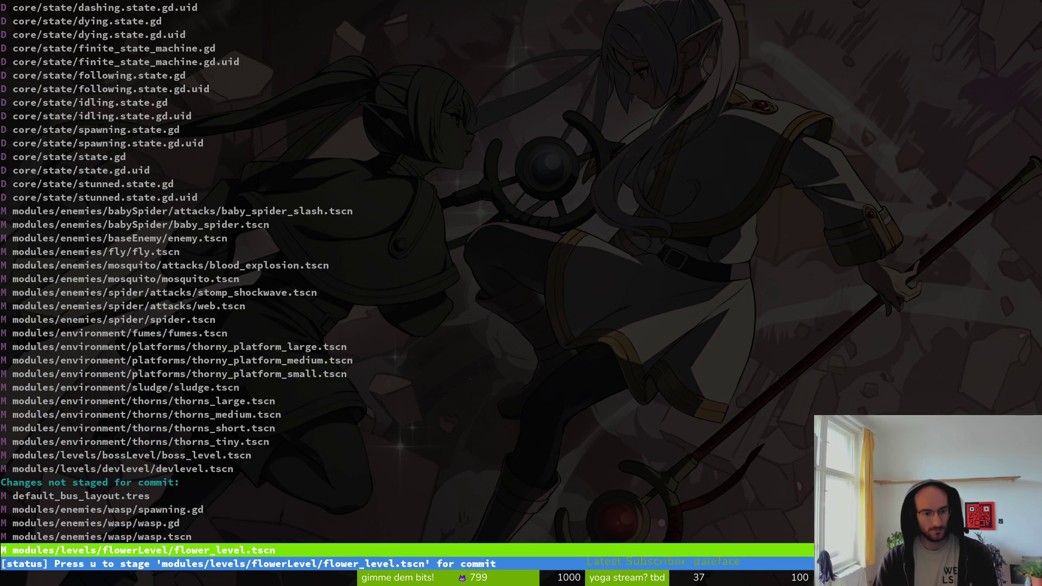
key(u)
key(u)
key(u)
key(u)
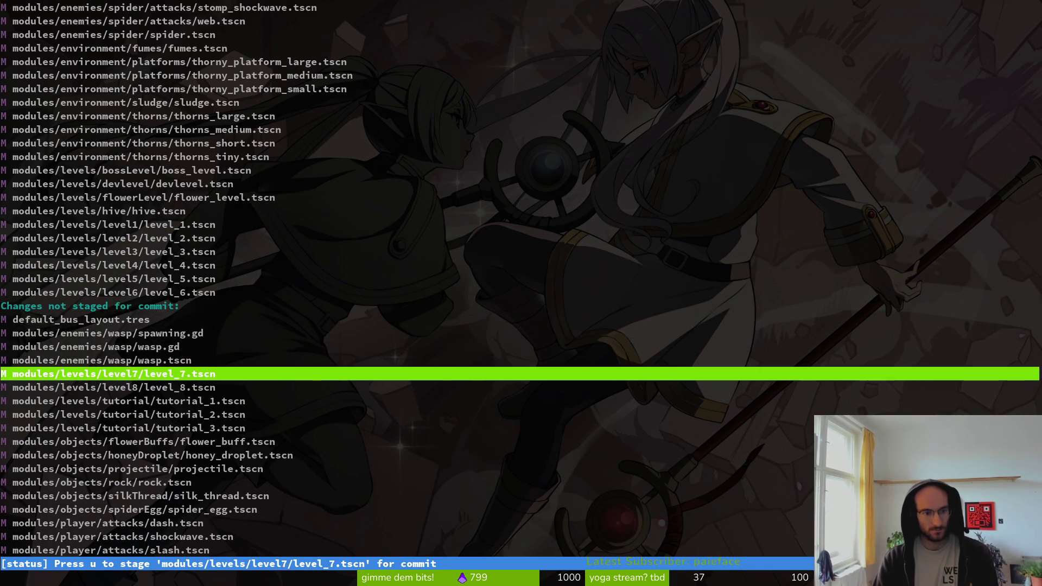
key(u)
key(u)
key(u)
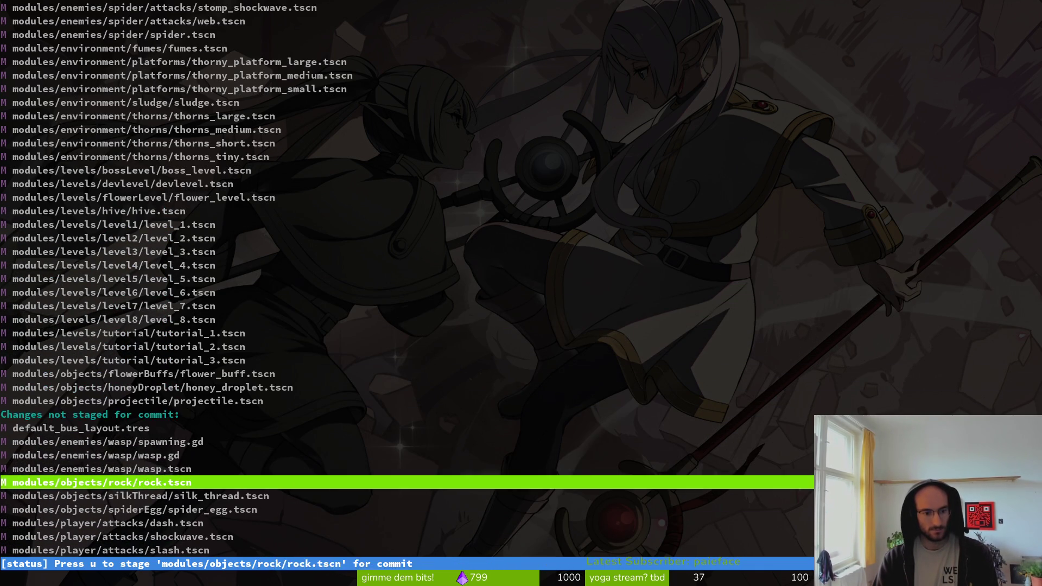
key(u)
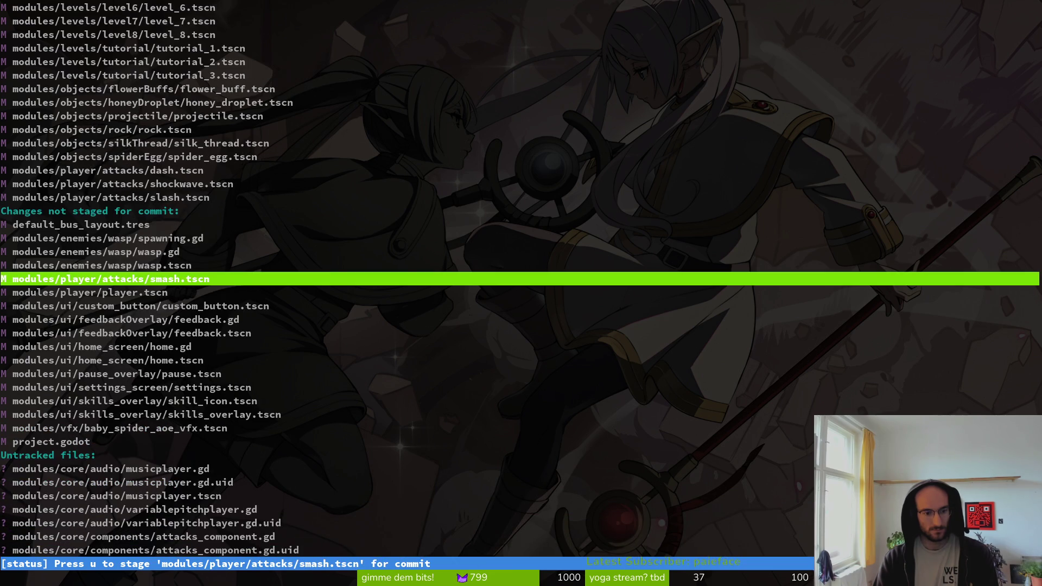
key(u)
key(u)
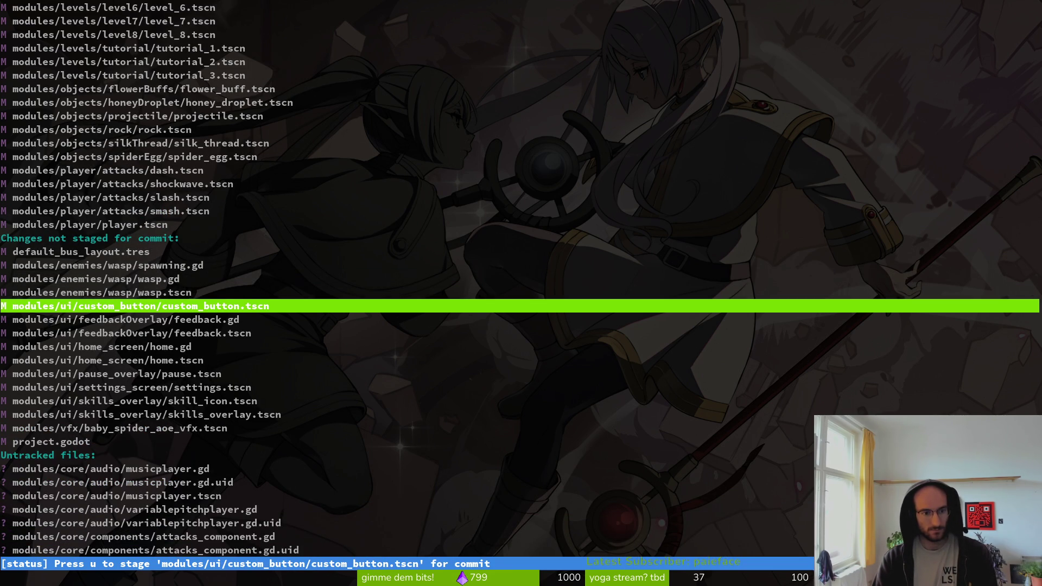
Stage the custom button, feedback overlay, home screen and pause overlay UI scenes, skipping feedback.gd and home.gd.
key(u)
key(Down)
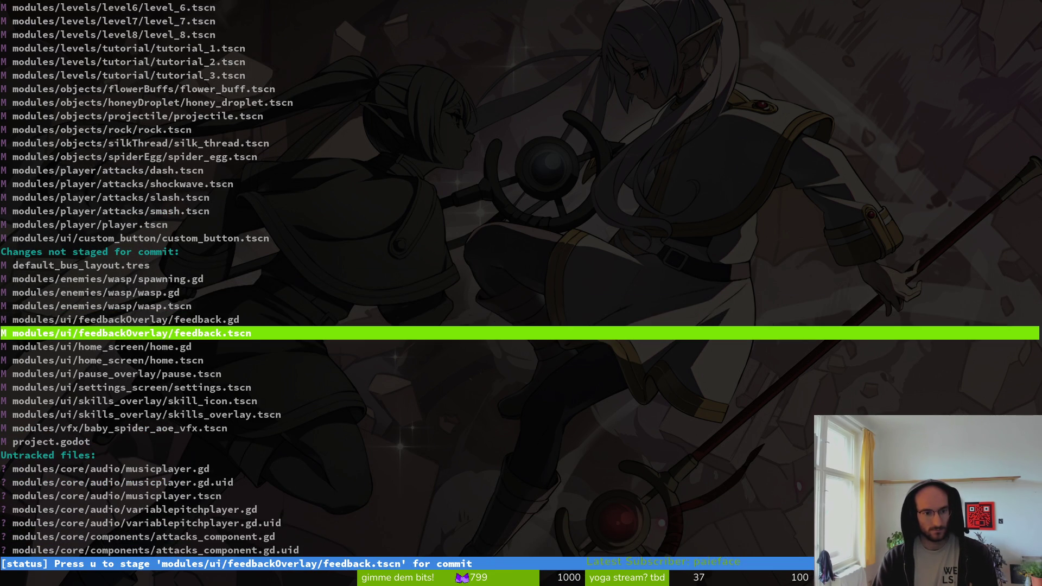
key(u)
key(Return)
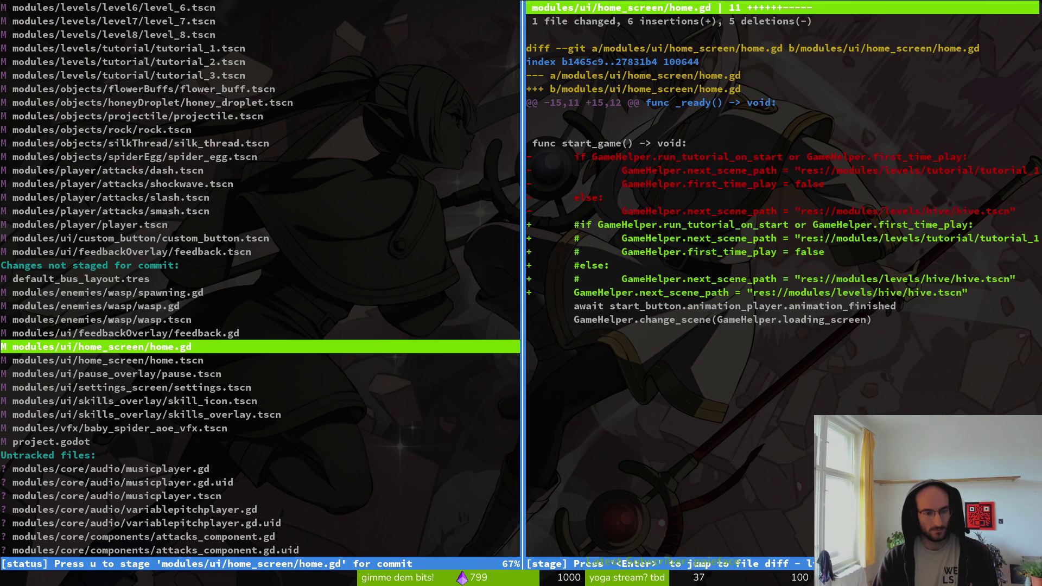
key(Down)
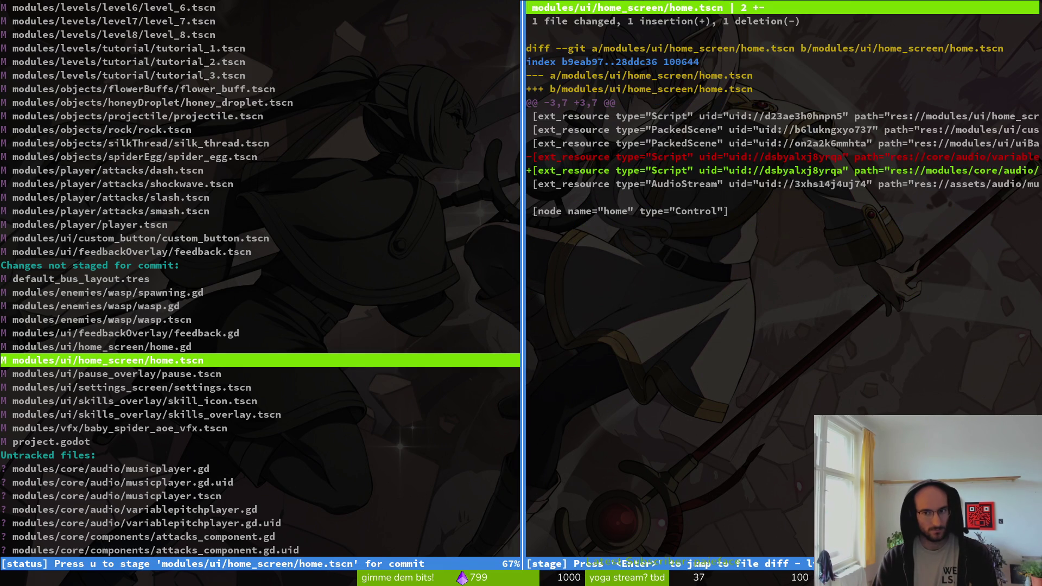
key(u)
key(q)
key(Down)
key(u)
Stage the settings, skills and VFX scenes plus the untracked music player script and scene.
key(u)
key(u)
key(u)
key(Down)
key(Down)
key(Return)
key(Down)
key(Down)
key(u)
key(q)
key(u)
Stage the next several untracked component files one after another.
key(Down)
key(u)
key(Down)
key(u)
key(Down)
key(u)
key(Down)
key(u)
key(Down)
key(u)
key(Down)
key(u)
key(Down)
key(u)
key(Down)
key(u)
key(Down)
key(u)
key(Down)
key(u)
key(Down)
key(u)
key(Down)
key(u)
key(Down)
key(u)
key(Down)
key(u)
key(Down)
key(u)
key(Down)
key(u)
key(Down)
key(u)
key(Down)
key(u)
key(Down)
Stage the remaining untracked component, debug, state and music player uid files.
key(u)
key(Down)
key(u)
key(Down)
key(u)
key(Down)
key(u)
key(Down)
key(u)
key(Down)
key(u)
key(Down)
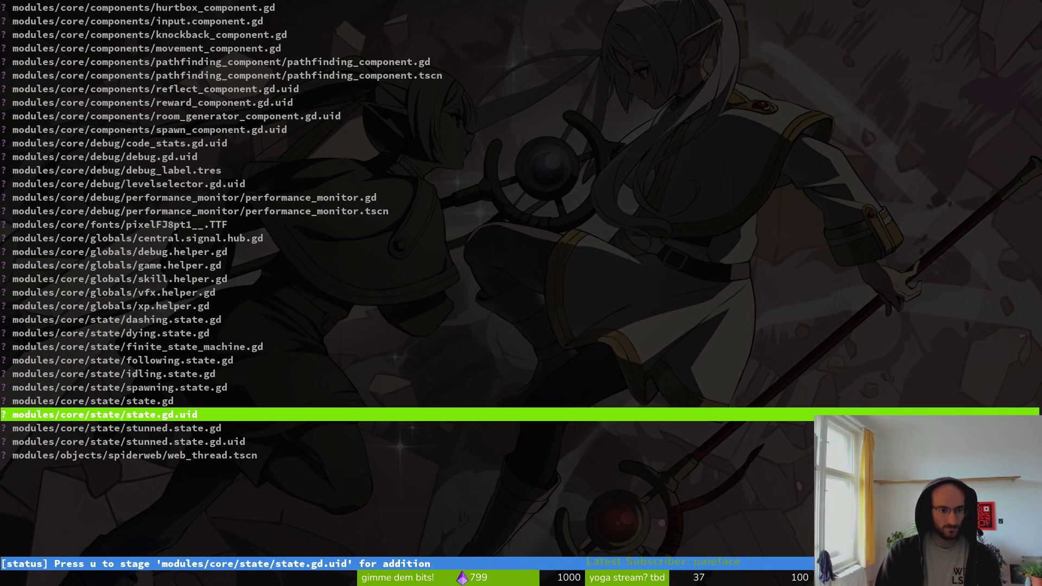
key(u)
key(u)
key(u)
key(u)
key(u)
key(u)
key(Up)
key(Up)
key(Up)
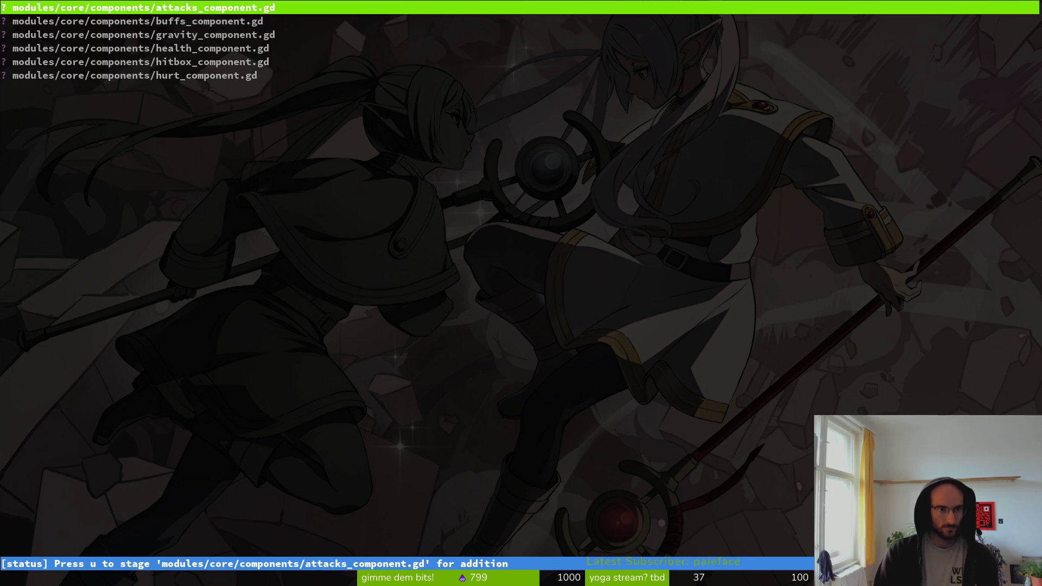
key(Up)
key(Up)
key(Up)
key(Down)
key(Down)
key(Down)
key(Down)
key(Down)
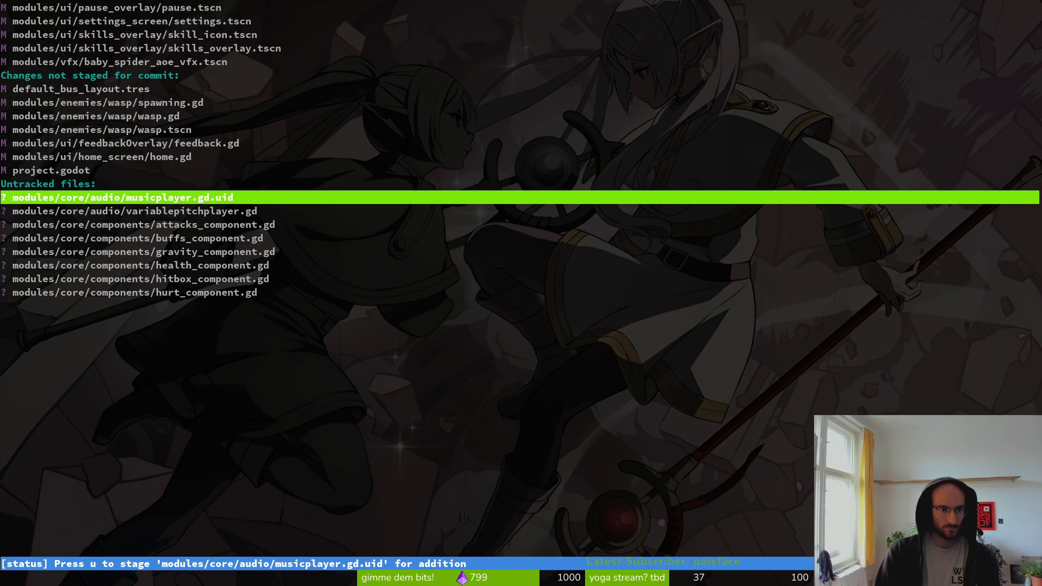
key(u)
key(Down)
key(u)
key(Down)
key(u)
key(Down)
key(u)
key(u)
key(u)
key(u)
Quit tig and begin typing a git commit command in the terminal.
text(u)
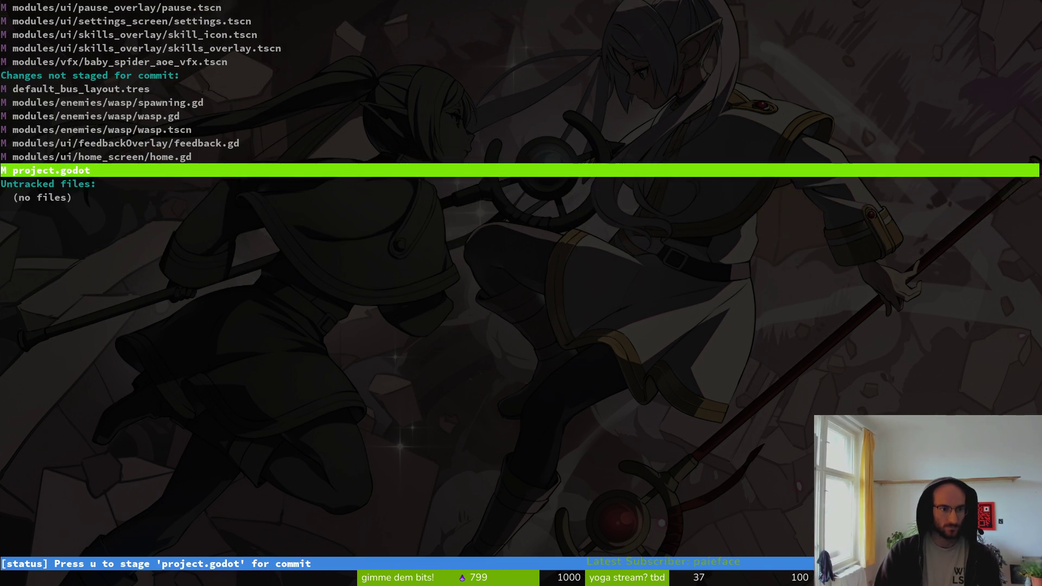
text(qgiit com)
key(BackSpace)
key(BackSpace)
key(BackSpace)
text(t com)
key(BackSpace)
key(BackSpace)
key(BackSpace)
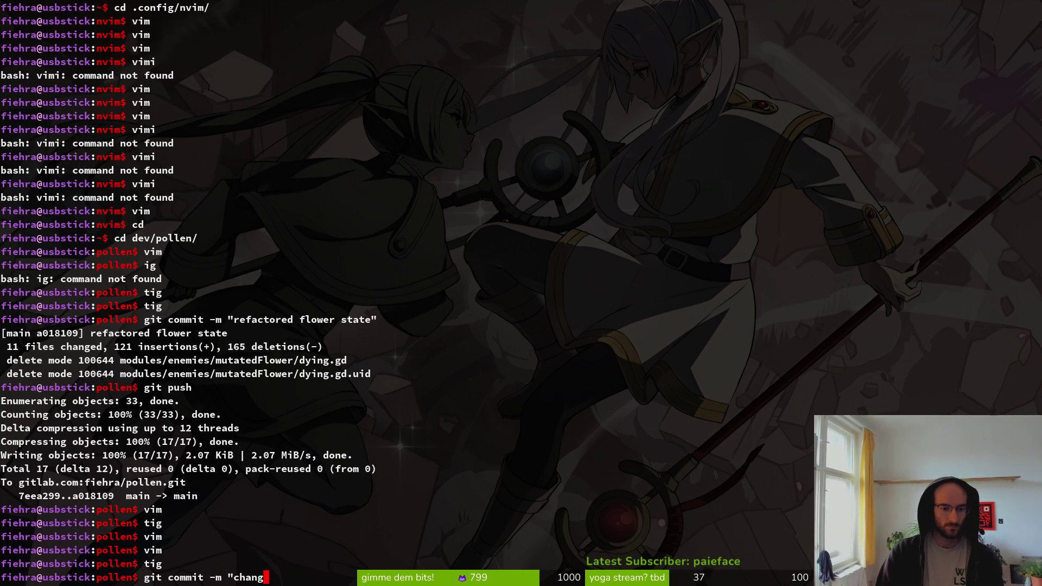
Commit the staged changes with the message "changed folder structure".
text(olwer)
key(BackSpace)
text(der st)
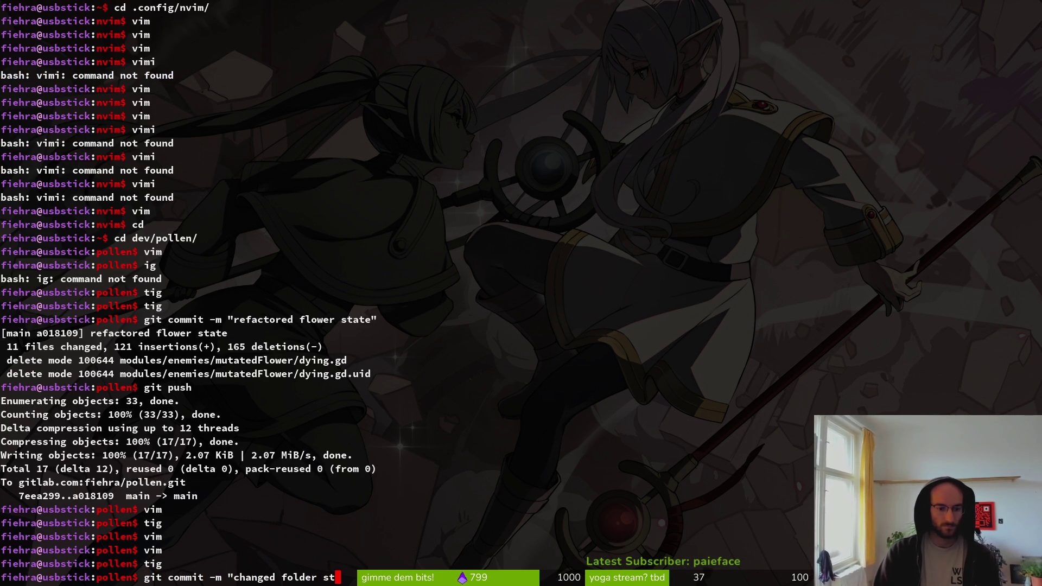
text(rucure")
key(Return)
Push the commit to the remote, list the project folder and clear the terminal.
text(git push)
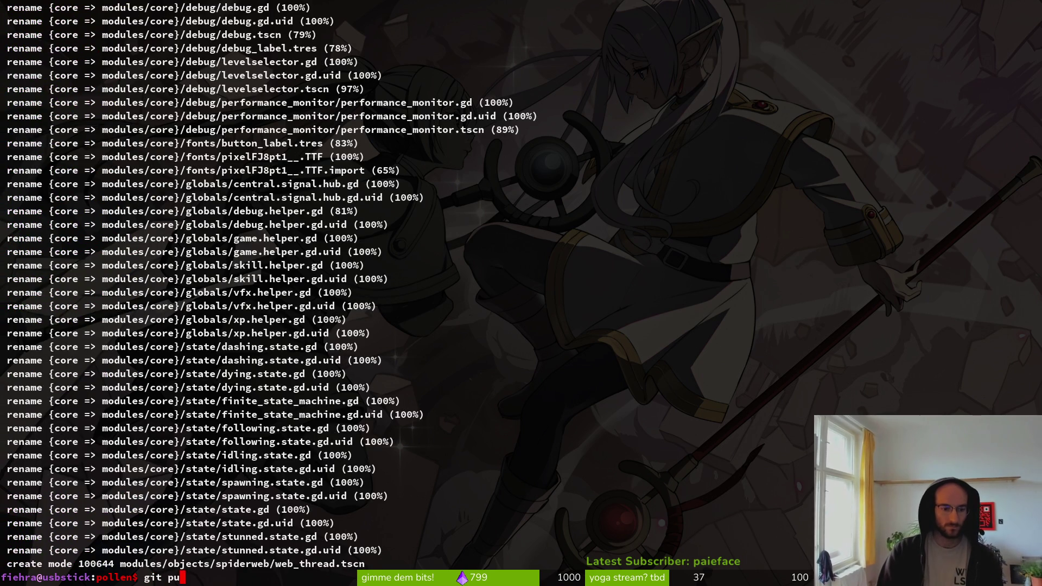
key(Return)
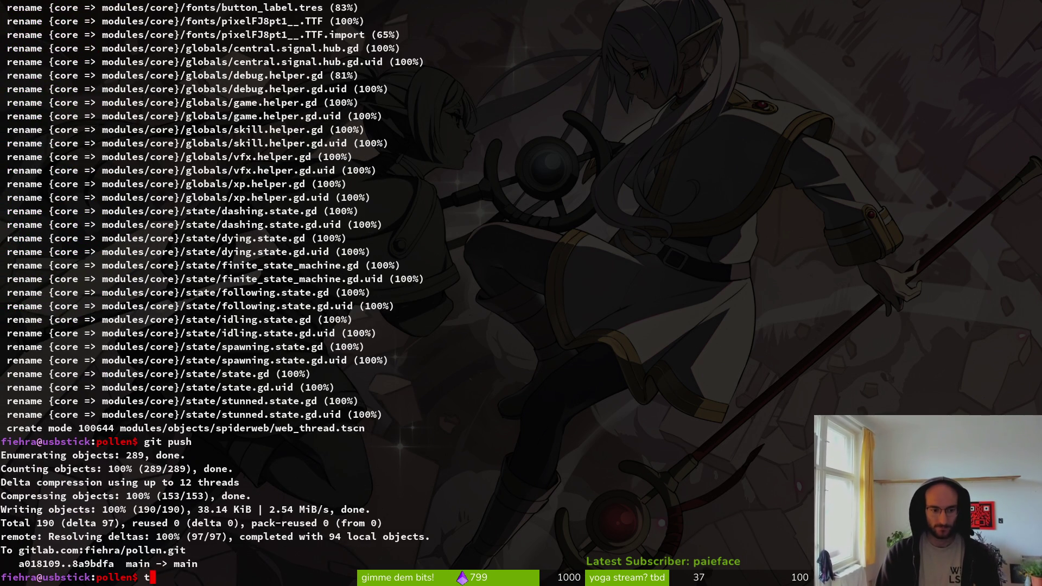
text(ls)
key(Return)
key(ctrl+l)
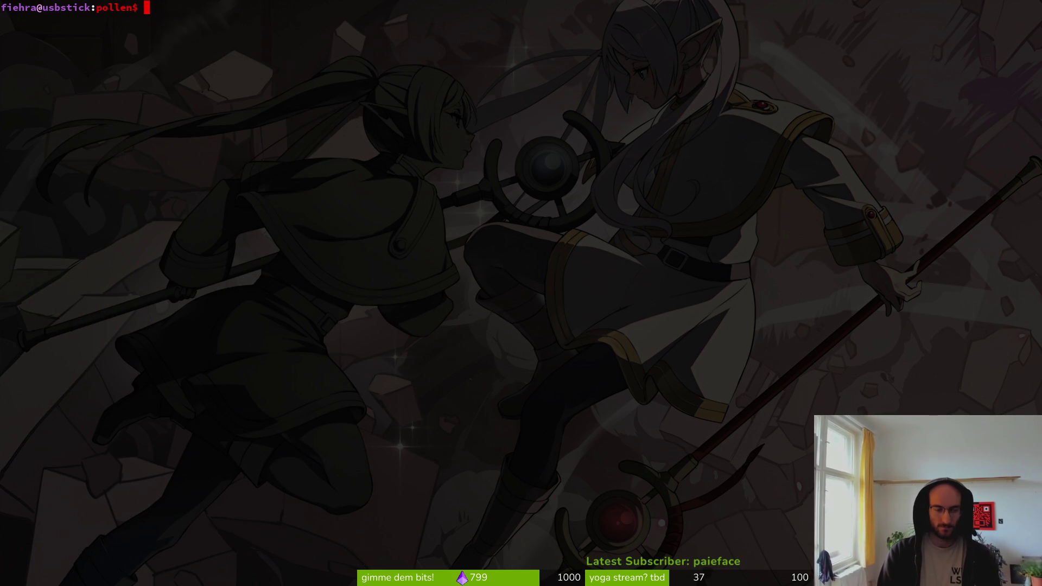
key(super+1)
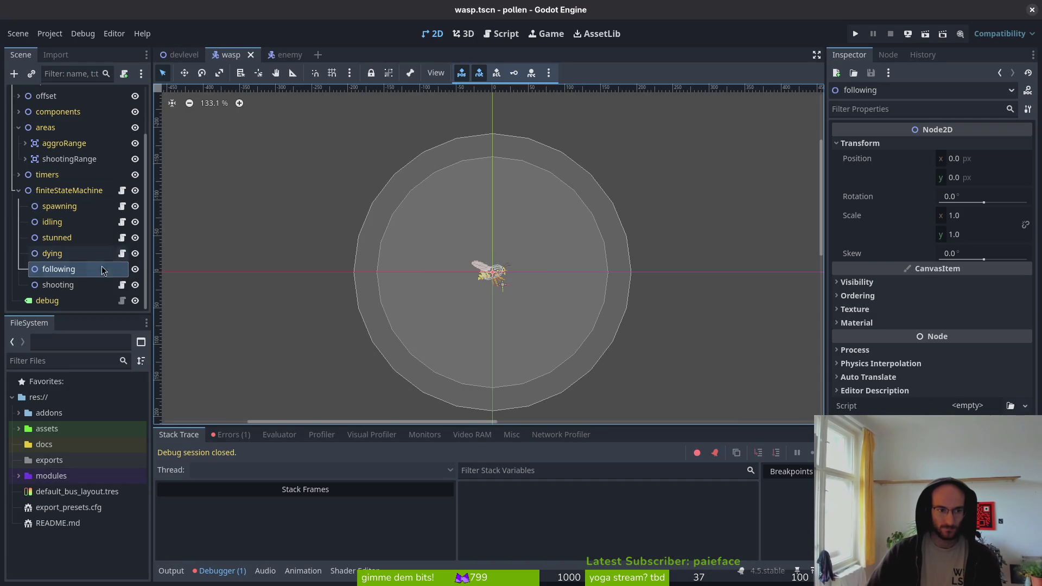
Assign the AnimationPlayer and the wasp node as the spawning state's Animation Player and Enemy.
click(19, 190)
click(55, 252)
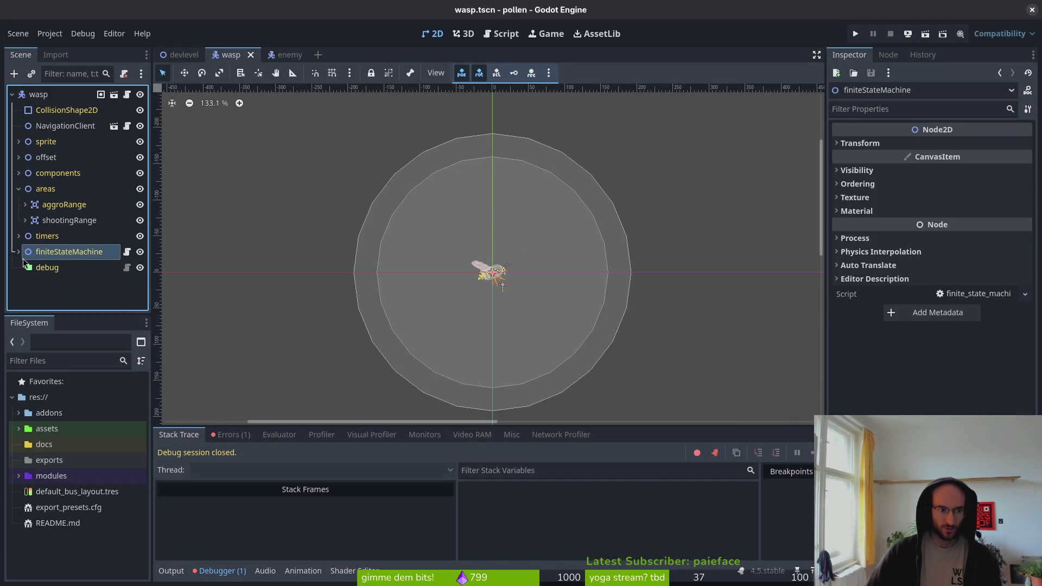
click(18, 252)
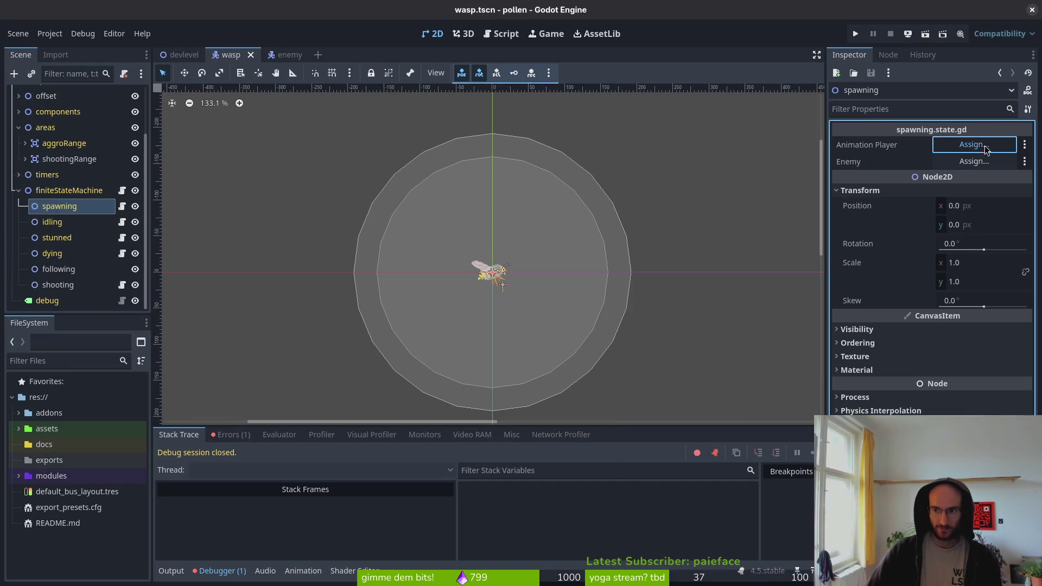
click(974, 145)
click(505, 218)
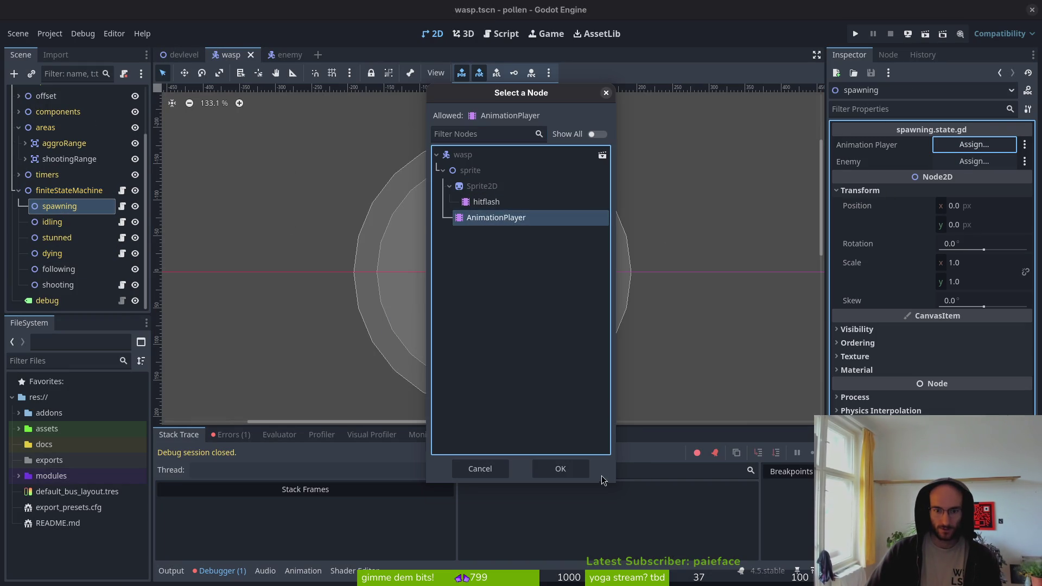
click(561, 468)
key(Return)
click(463, 154)
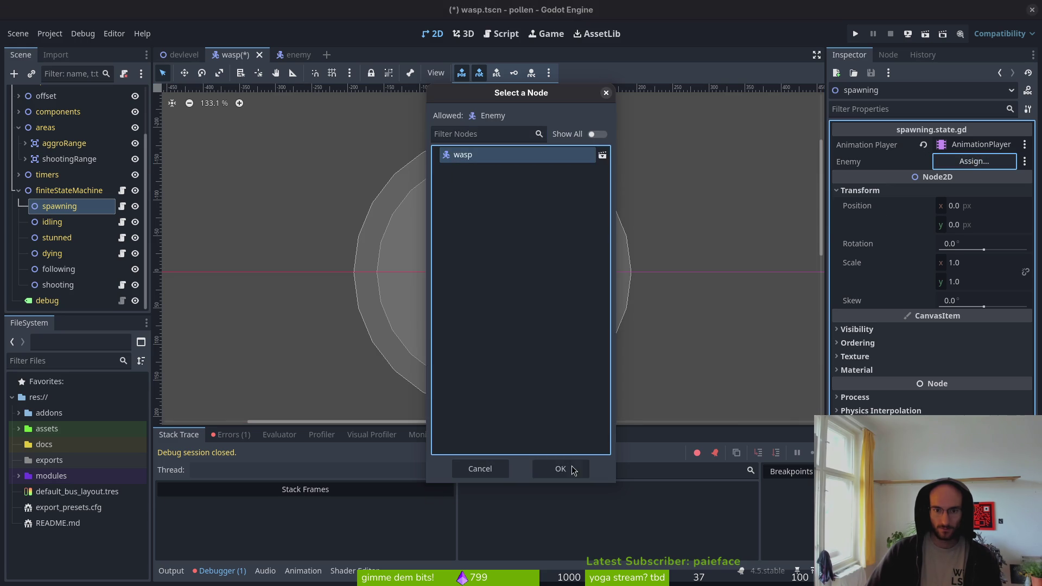
click(560, 468)
Assign the AnimationPlayer as the idling state's Animation Player.
click(52, 222)
click(960, 145)
click(504, 216)
click(561, 468)
Set the stunned state's Enemy to wasp and quick-load the stunned VFX scene.
click(57, 238)
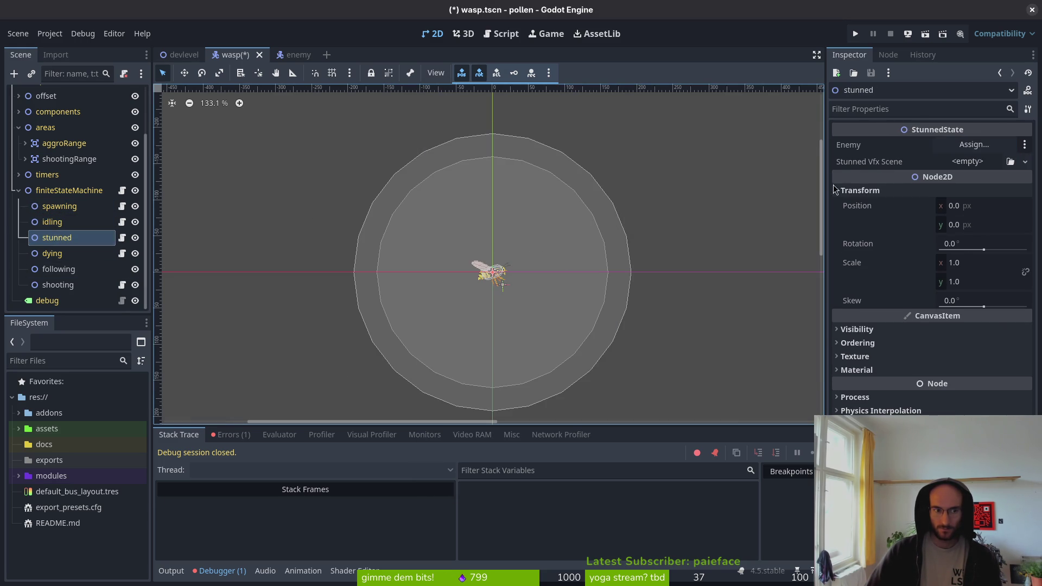
click(974, 145)
click(480, 154)
click(561, 468)
click(969, 162)
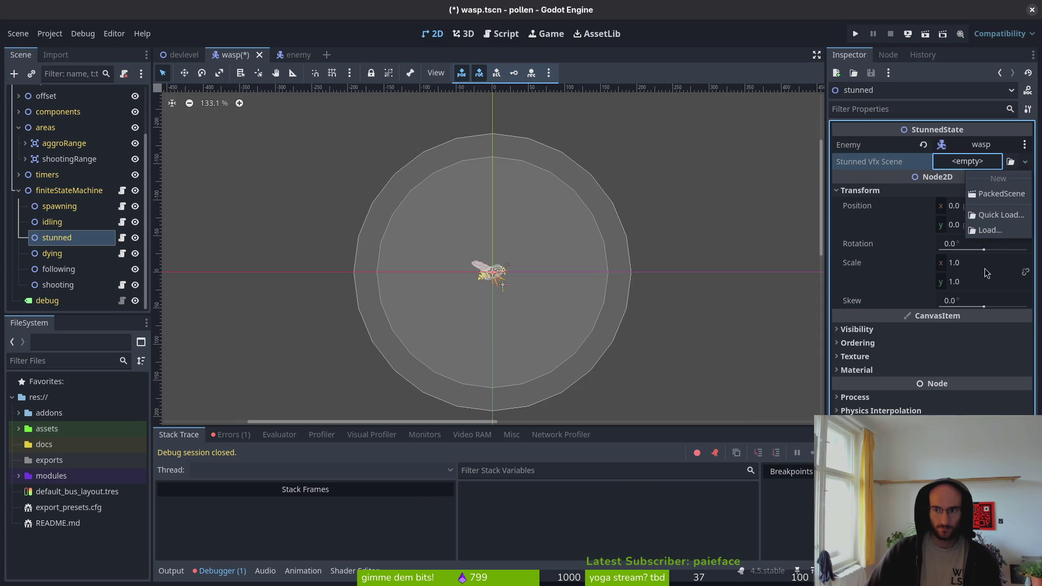
click(998, 222)
text(stunned)
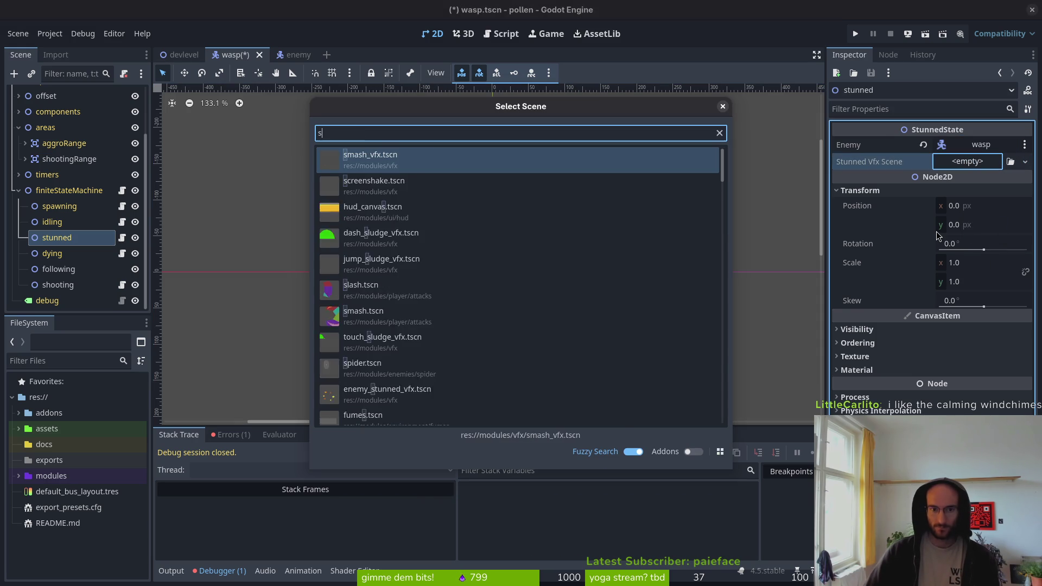
double_click(394, 162)
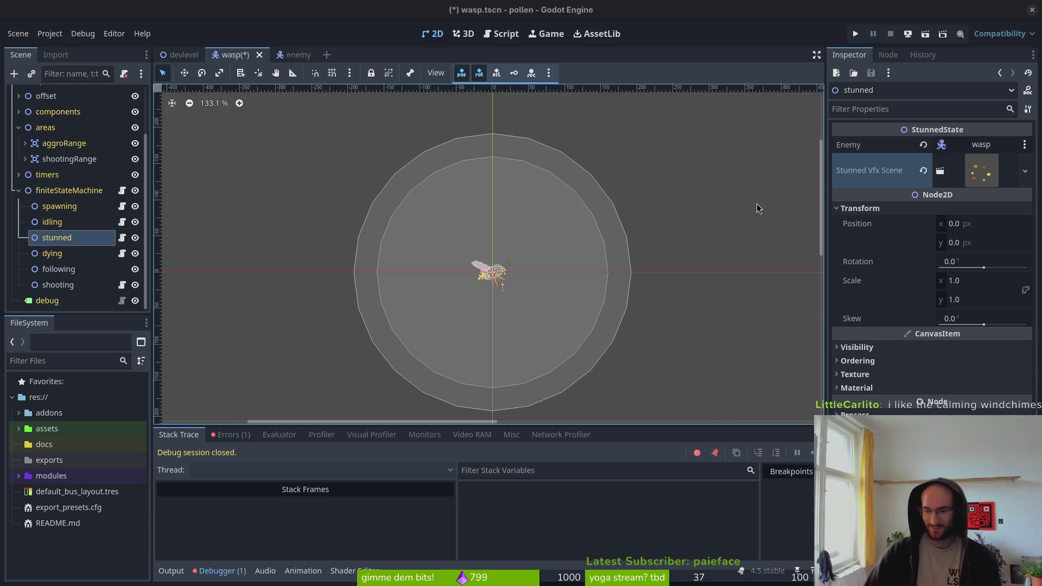
click(52, 253)
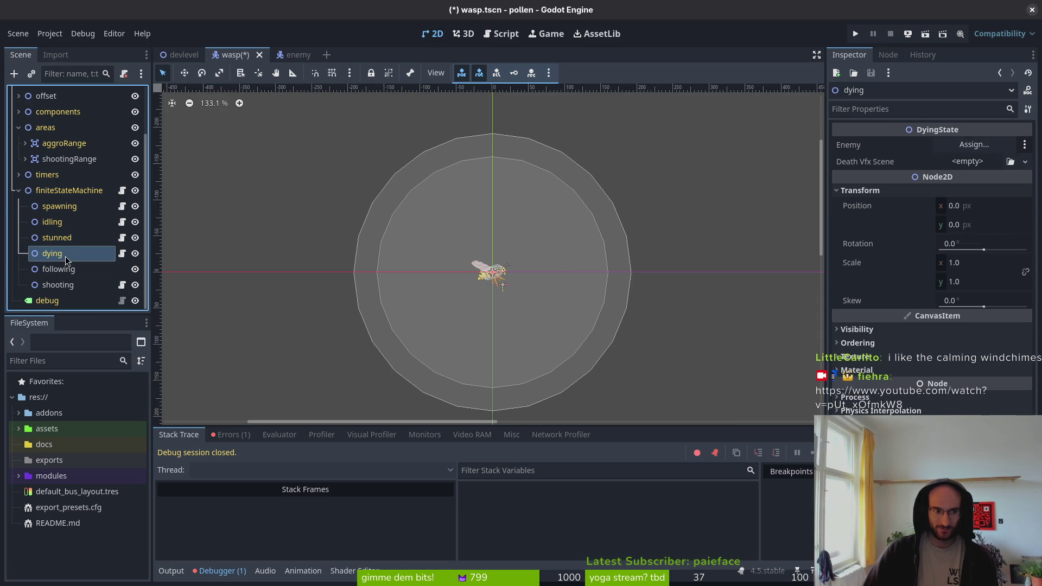
Set the dying state's Enemy to wasp, quick-load the death VFX scene, and save.
click(991, 147)
click(466, 153)
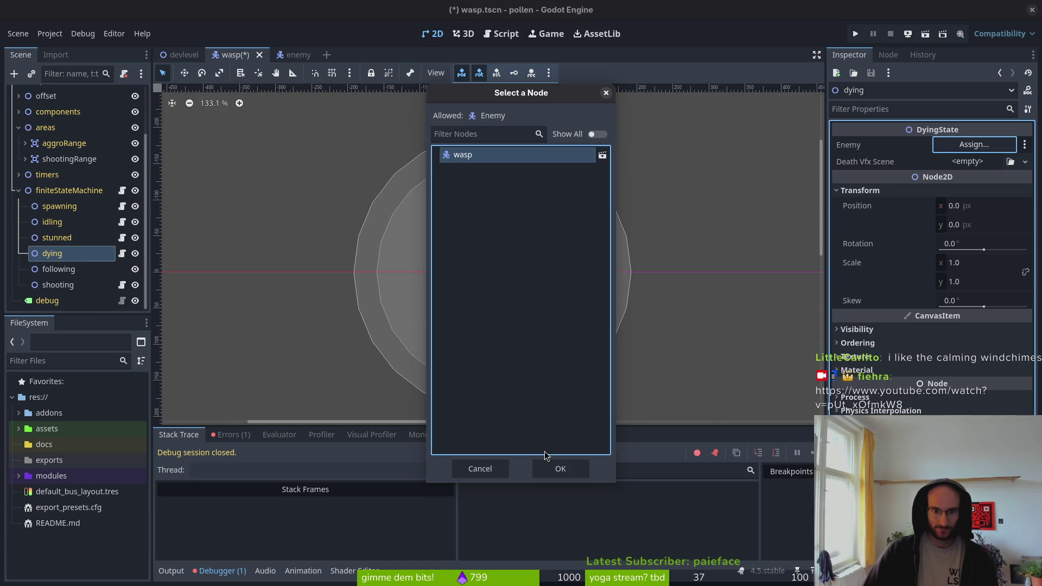
click(558, 467)
click(956, 162)
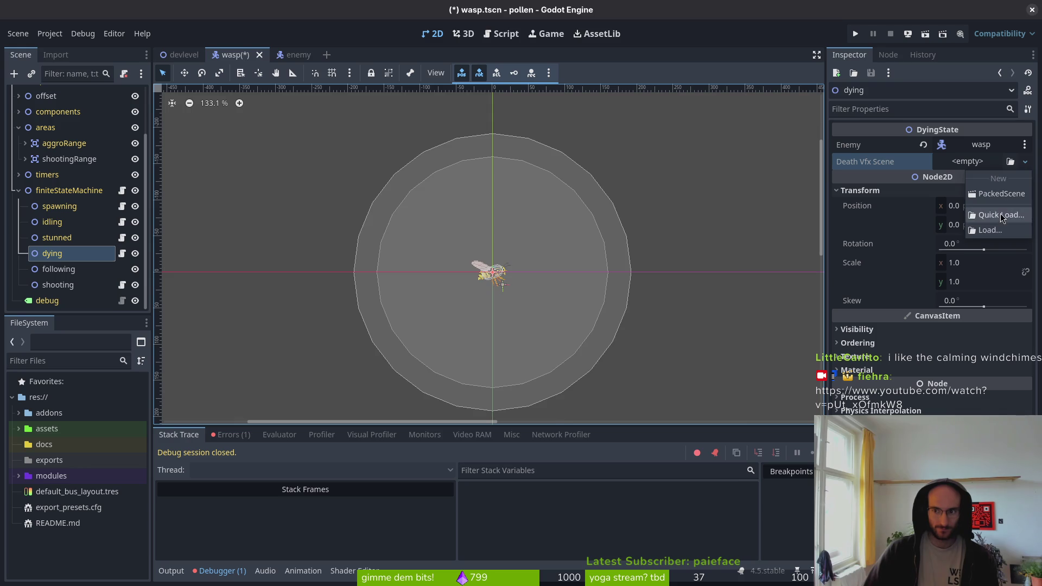
click(993, 212)
text(deat)
key(Return)
key(ctrl+s)
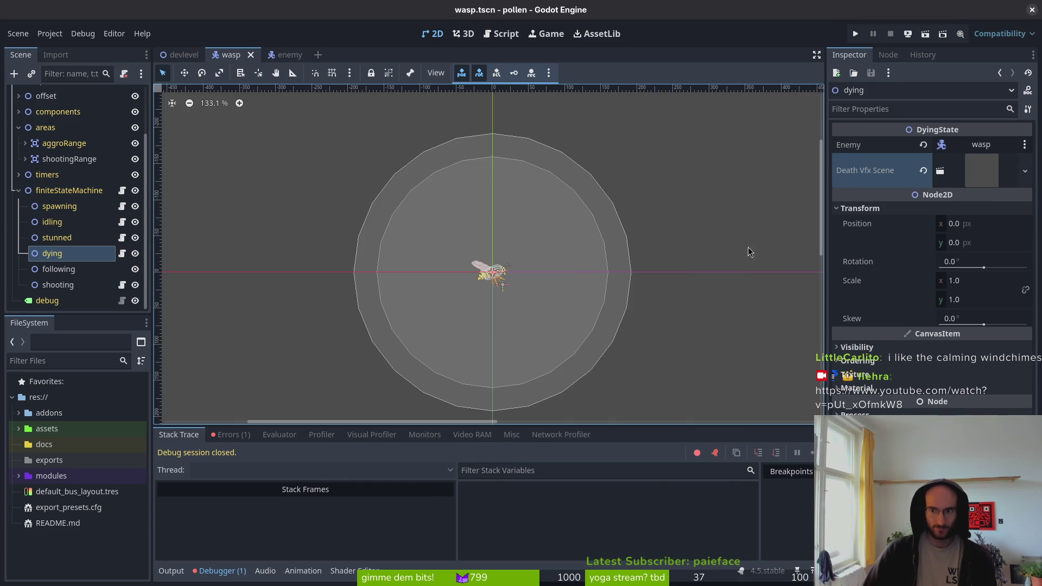
Inspect the following and shooting states, then launch a test run of the game.
click(61, 274)
click(58, 285)
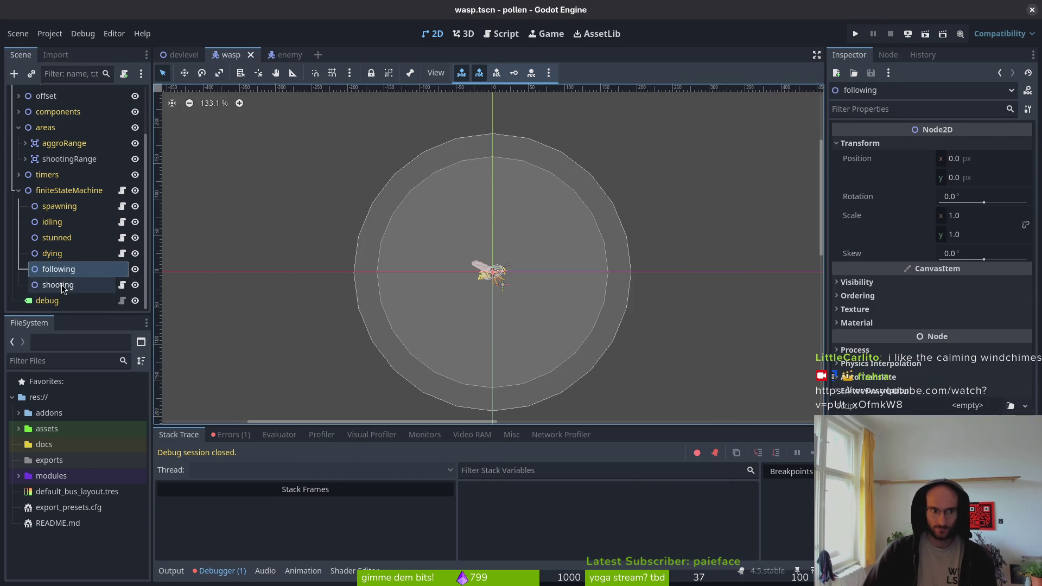
click(855, 33)
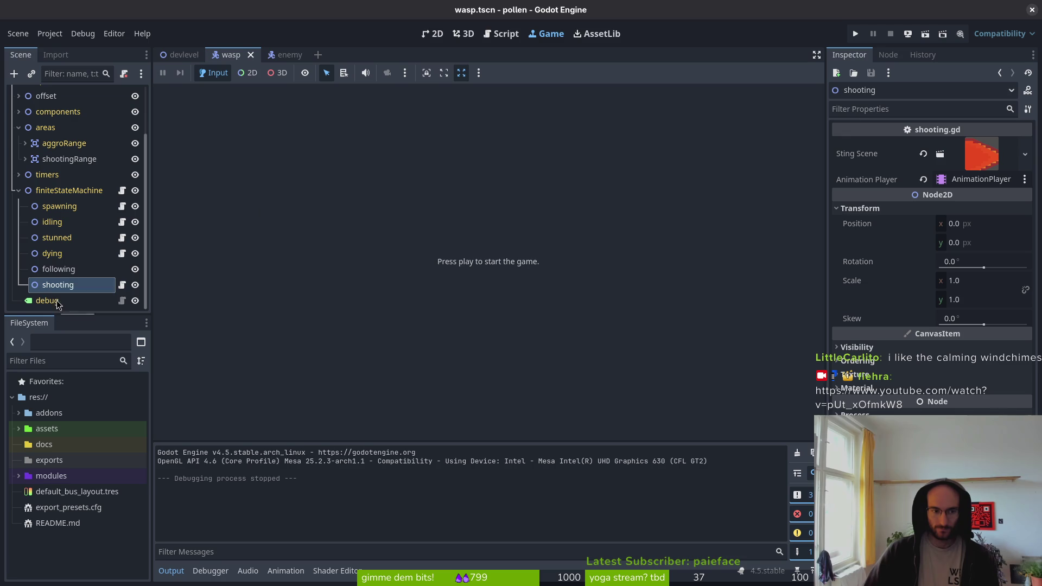
Switch back to the wasp scene's 2D view and collapse the finiteStateMachine and areas nodes.
click(70, 286)
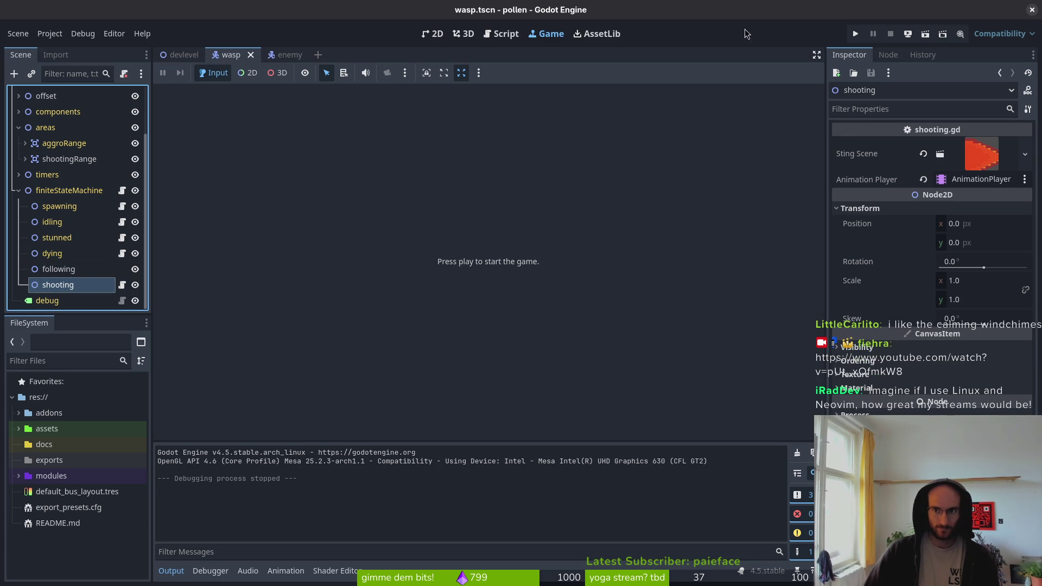
click(432, 34)
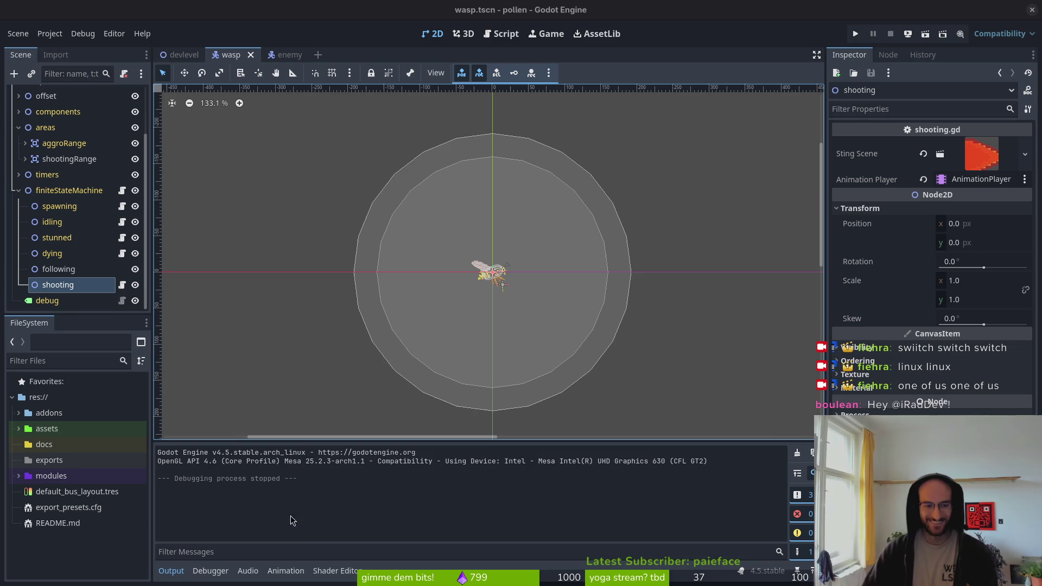
click(22, 190)
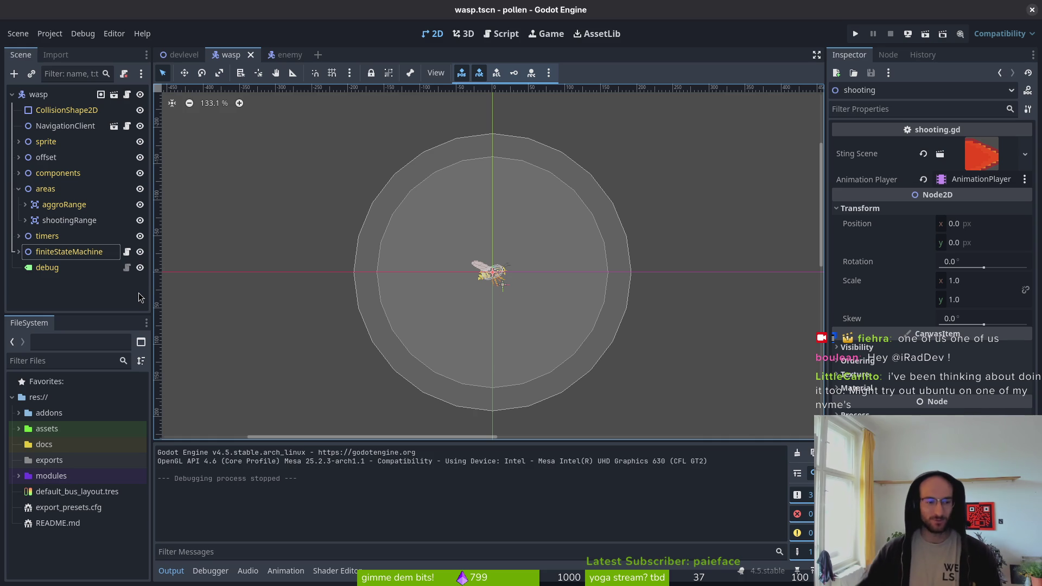
click(81, 288)
click(19, 189)
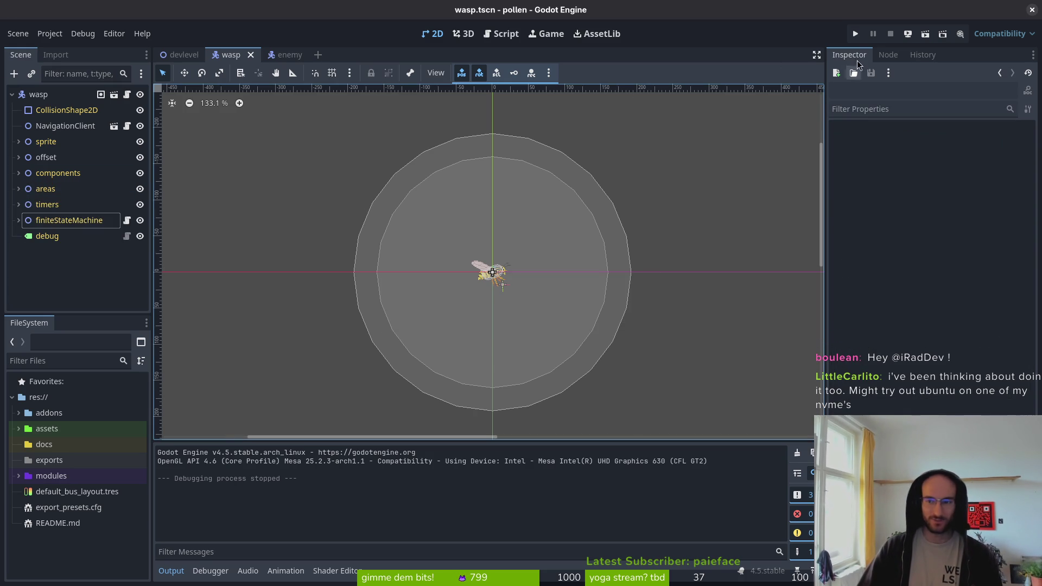
Playtest the game by dashing and moving the player left, then stop the run.
click(861, 36)
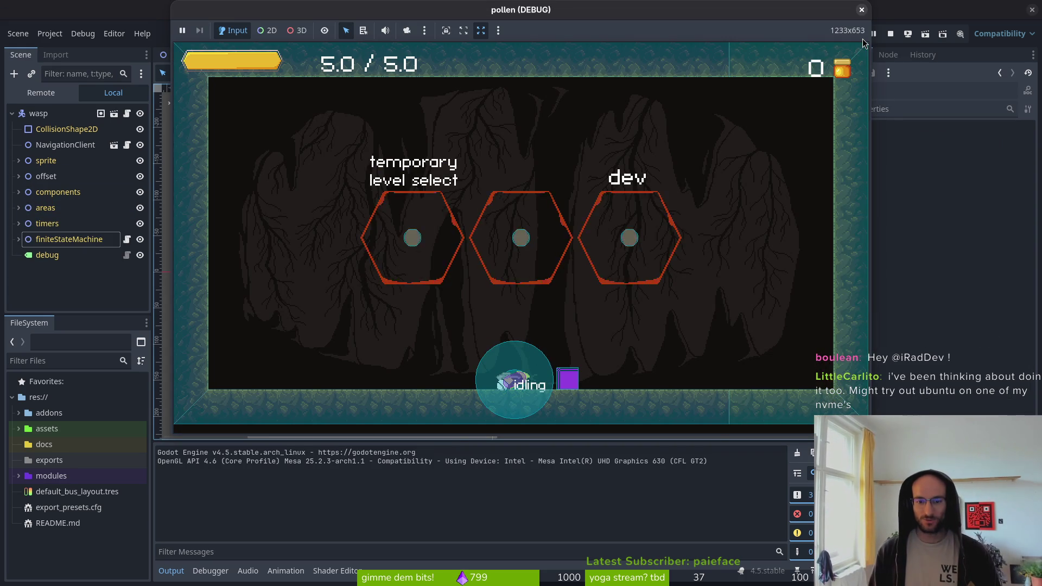
key(space)
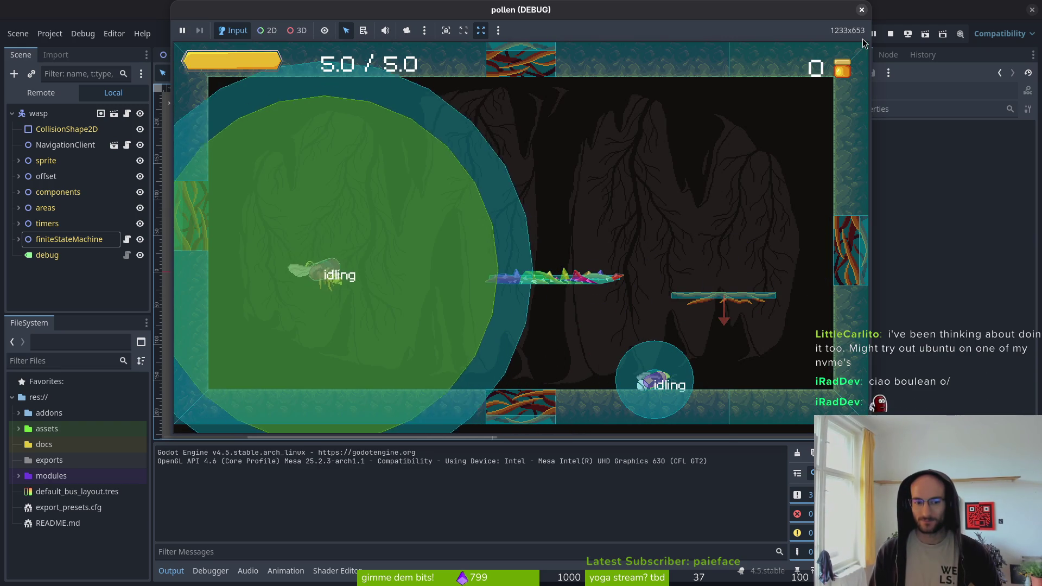
key(Left)
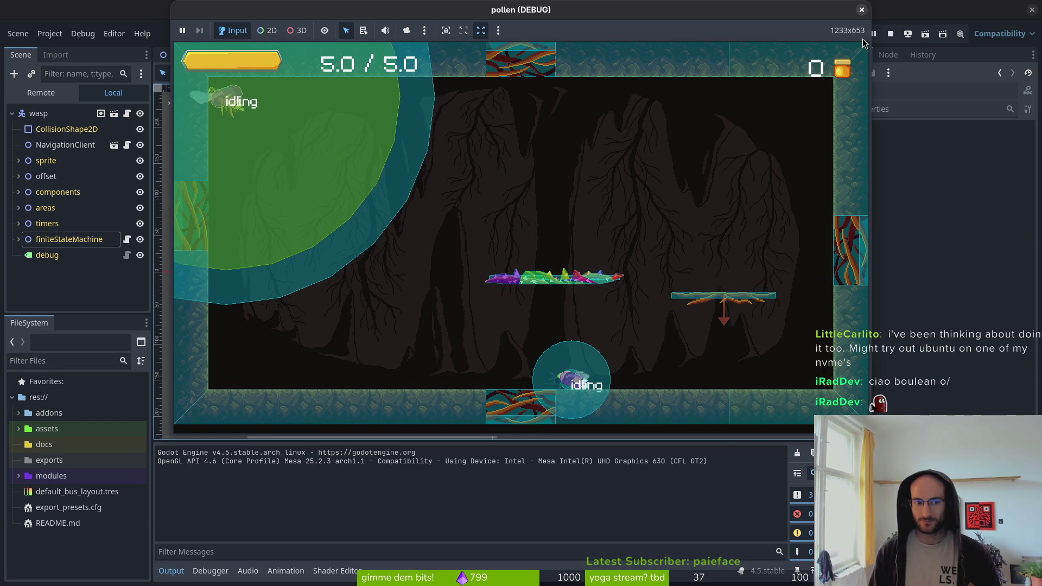
key(space)
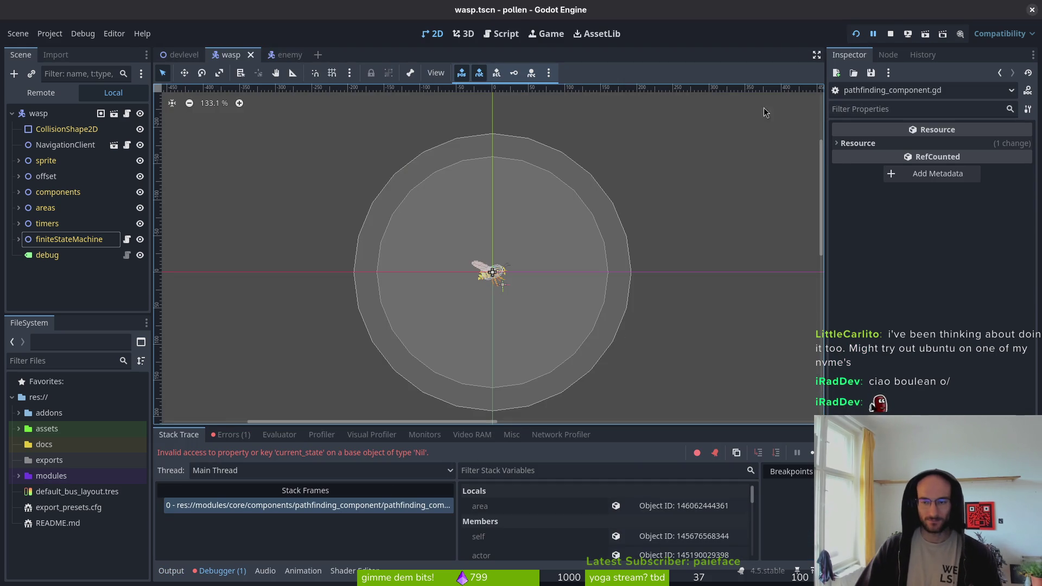
click(891, 32)
Quit tig in the terminal, then expand finiteStateMachine and save the wasp scene.
key(alt+Tab)
key(q)
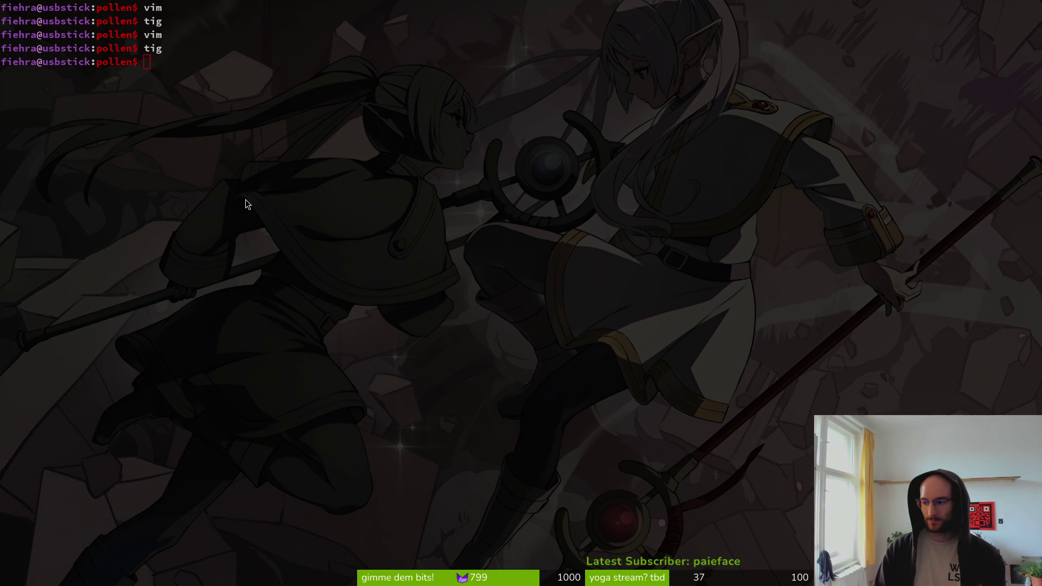
key(alt+Tab)
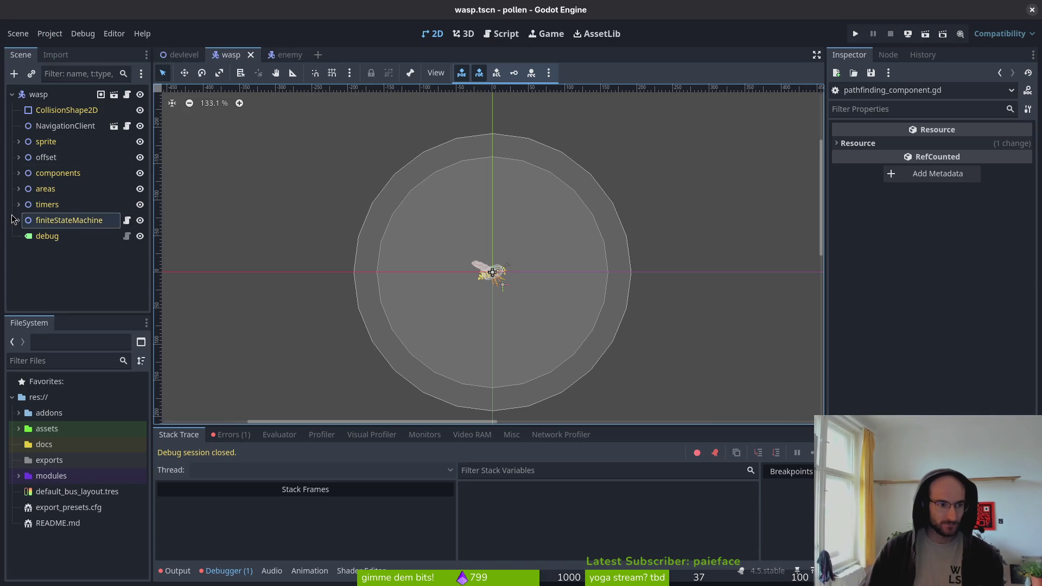
click(19, 220)
key(ctrl+s)
Attach the core state.gd script to the following state node.
click(59, 269)
right_click(58, 269)
click(136, 344)
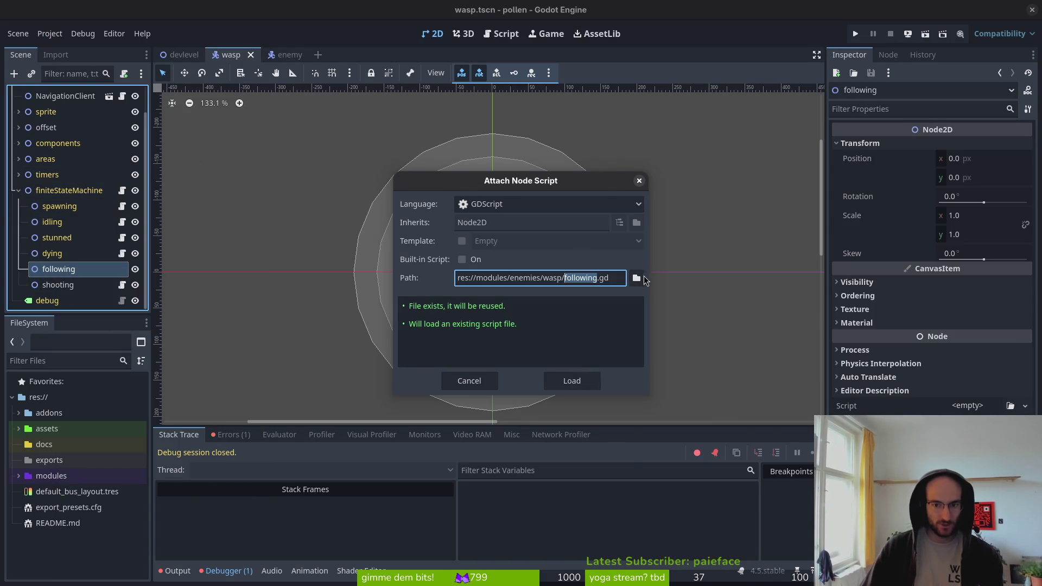
click(636, 278)
click(275, 116)
click(275, 117)
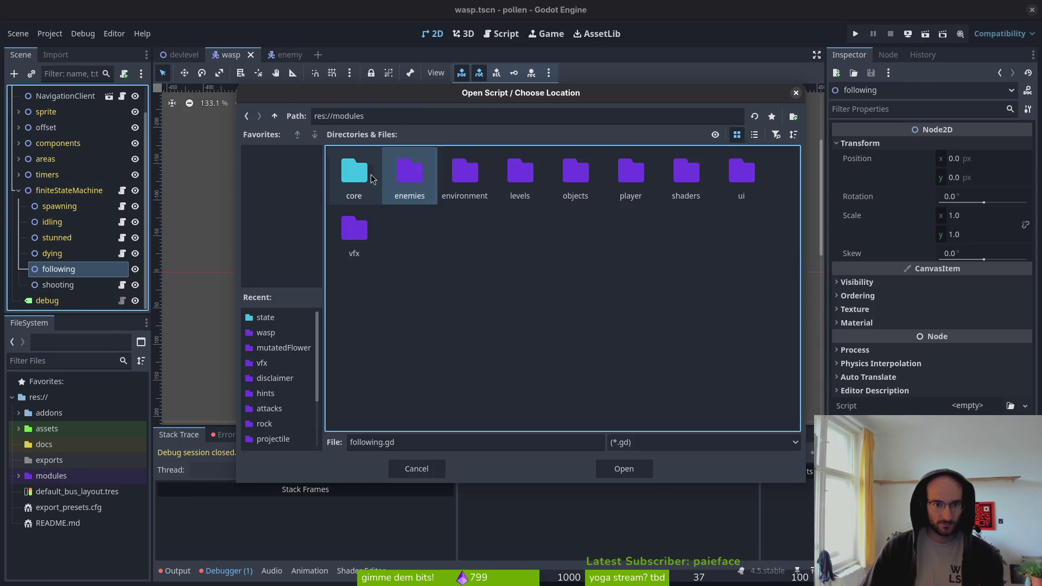
double_click(355, 176)
double_click(741, 174)
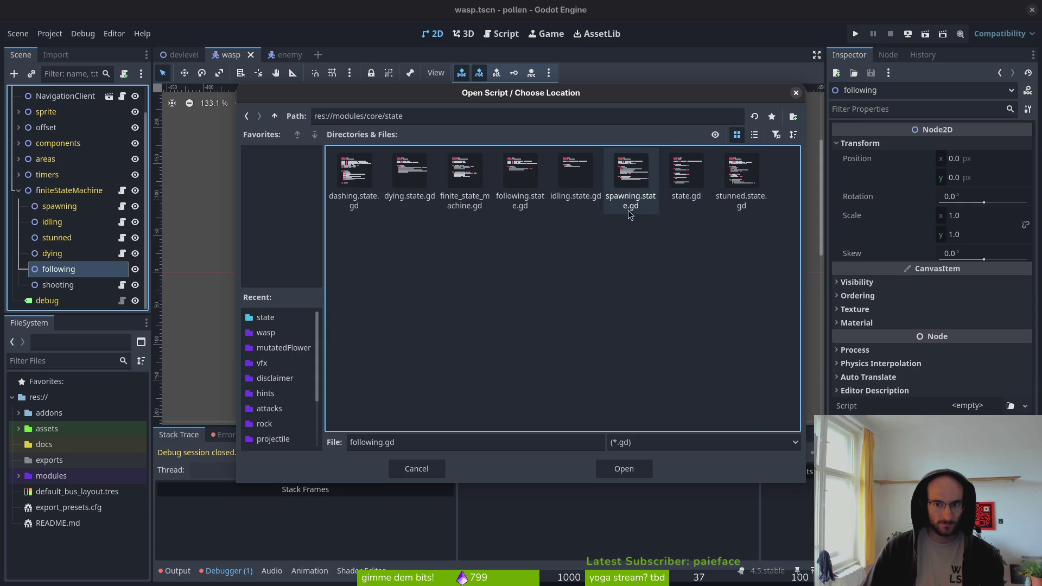
click(686, 174)
click(624, 469)
click(572, 381)
Replace it with core/state/following.state.gd, the FollowingState script.
right_click(64, 271)
click(135, 332)
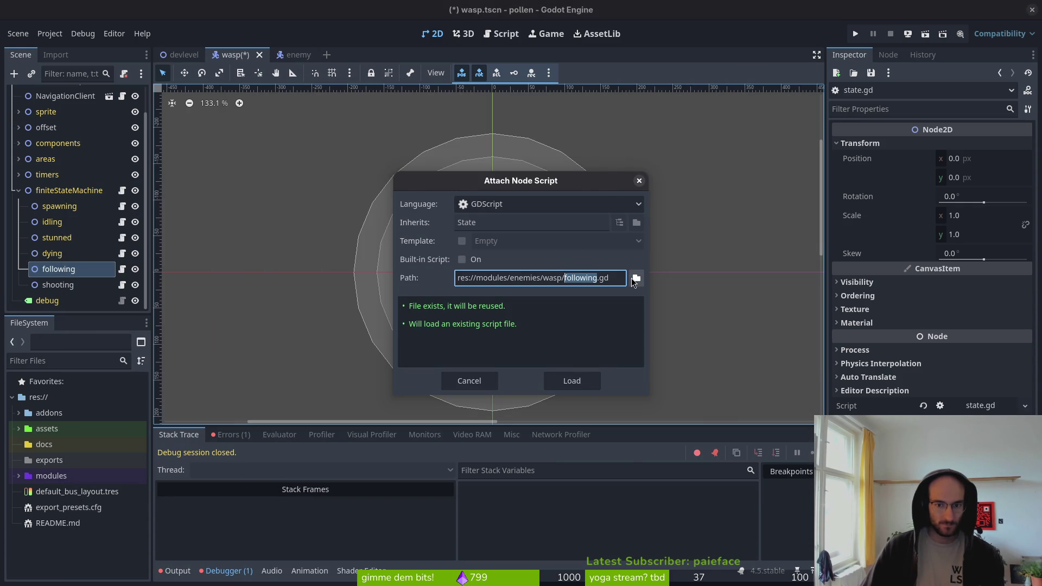
click(636, 279)
click(274, 117)
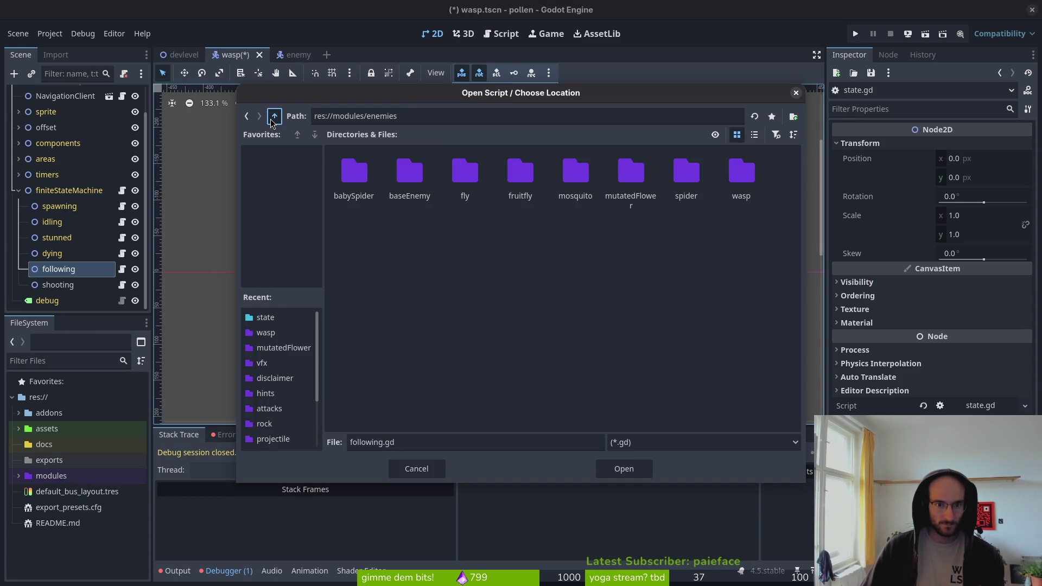
click(274, 117)
click(368, 177)
double_click(353, 169)
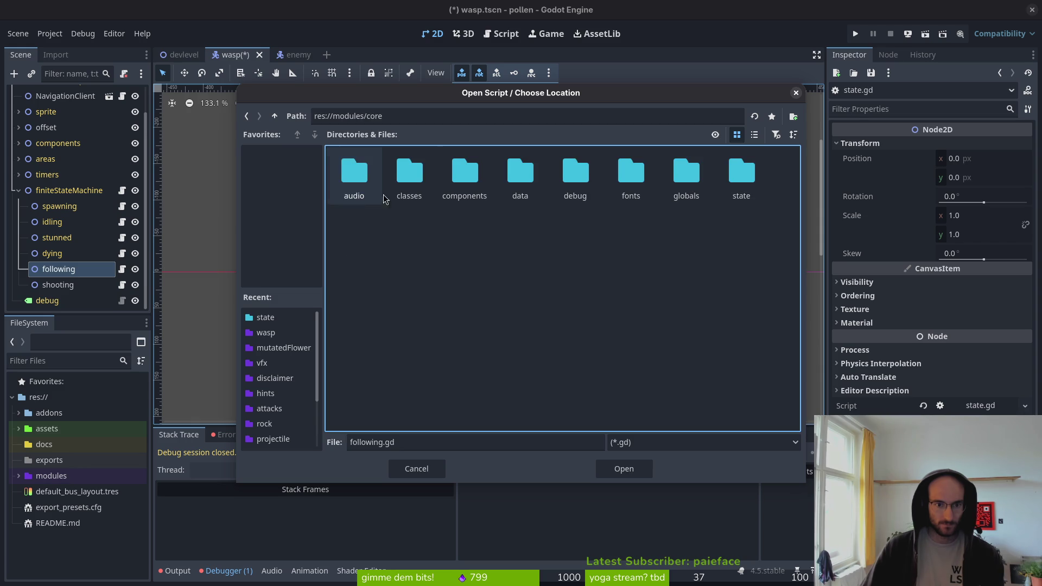
double_click(740, 171)
click(520, 171)
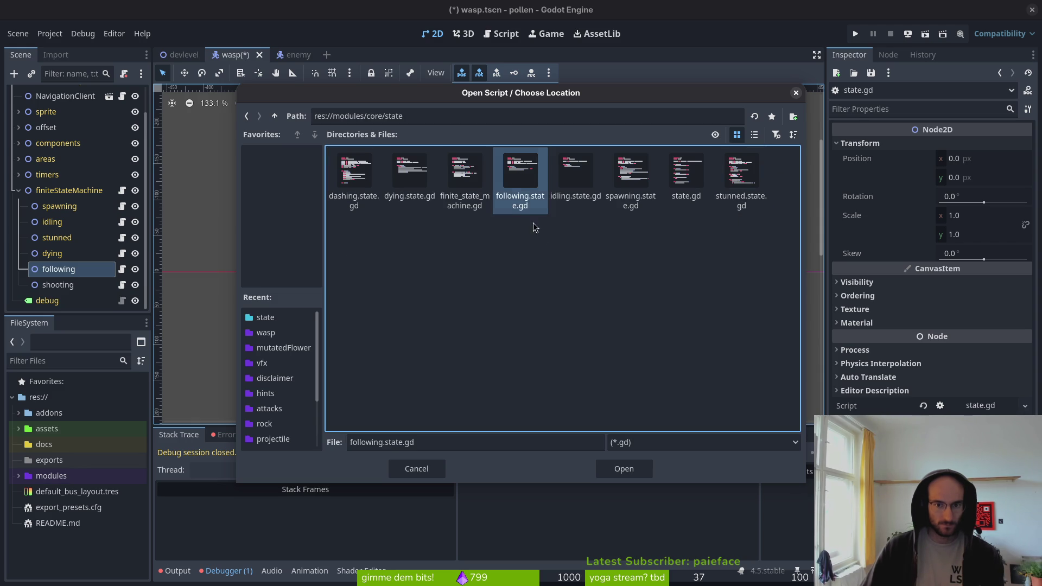
click(621, 470)
click(571, 381)
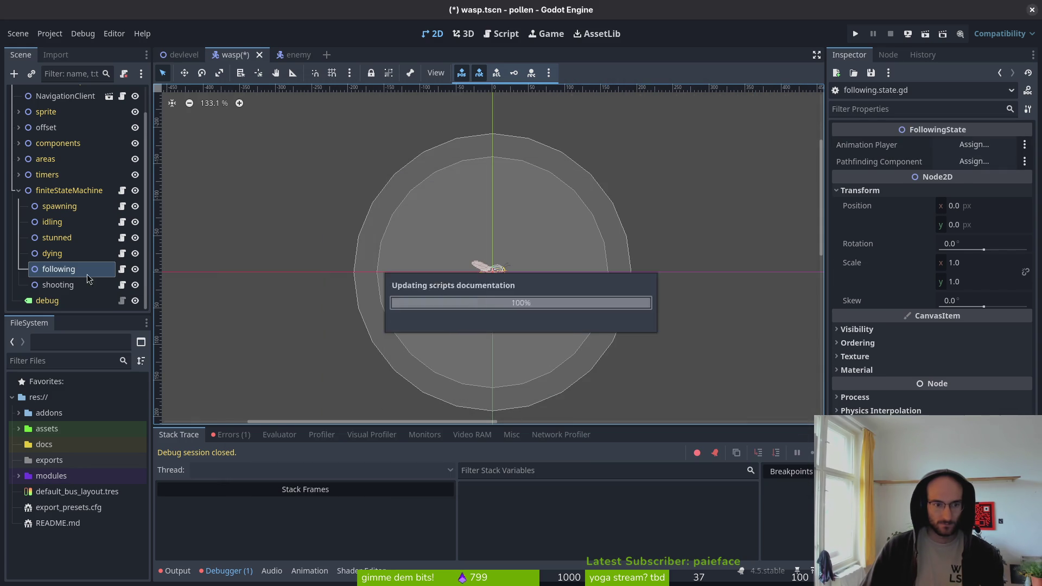
Extend FollowingState with the wasp's following.gd, then save the scene with Ctrl+S.
right_click(54, 270)
click(99, 330)
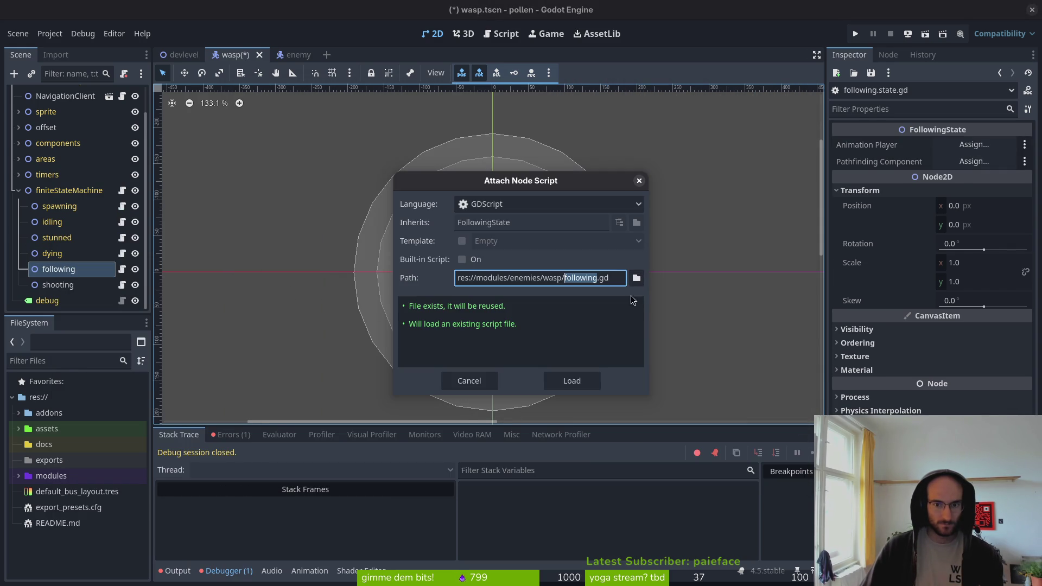
click(633, 277)
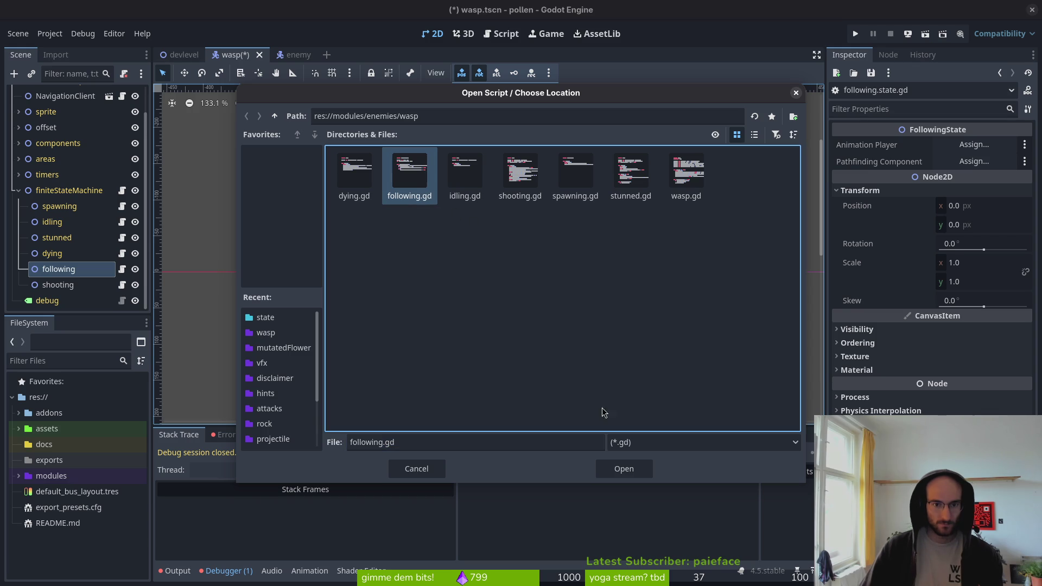
click(624, 469)
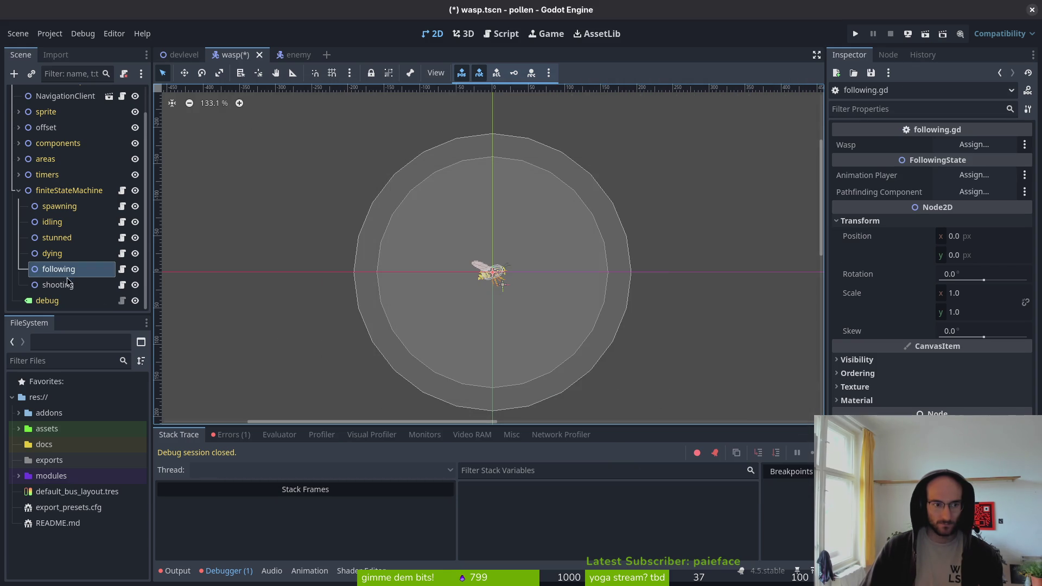
click(68, 285)
key(ctrl+s)
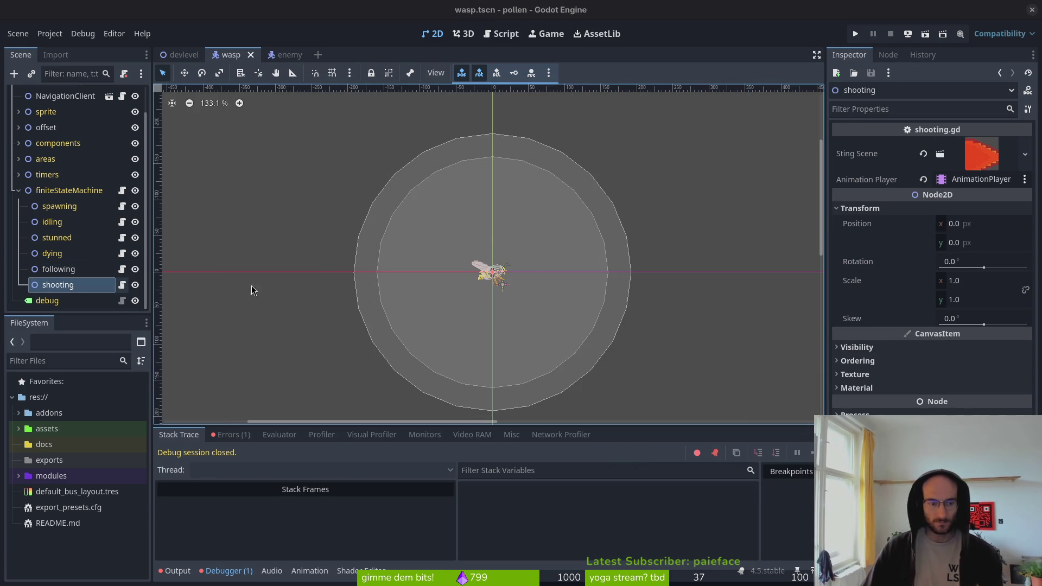
key(super+1)
text(vim)
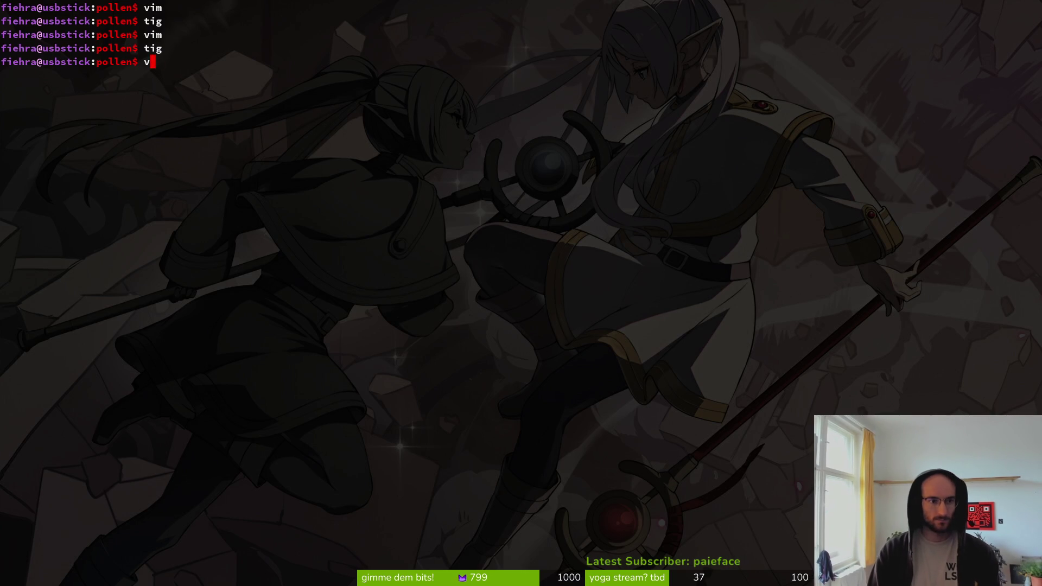
key(Return)
key(ctrl+p)
text(following)
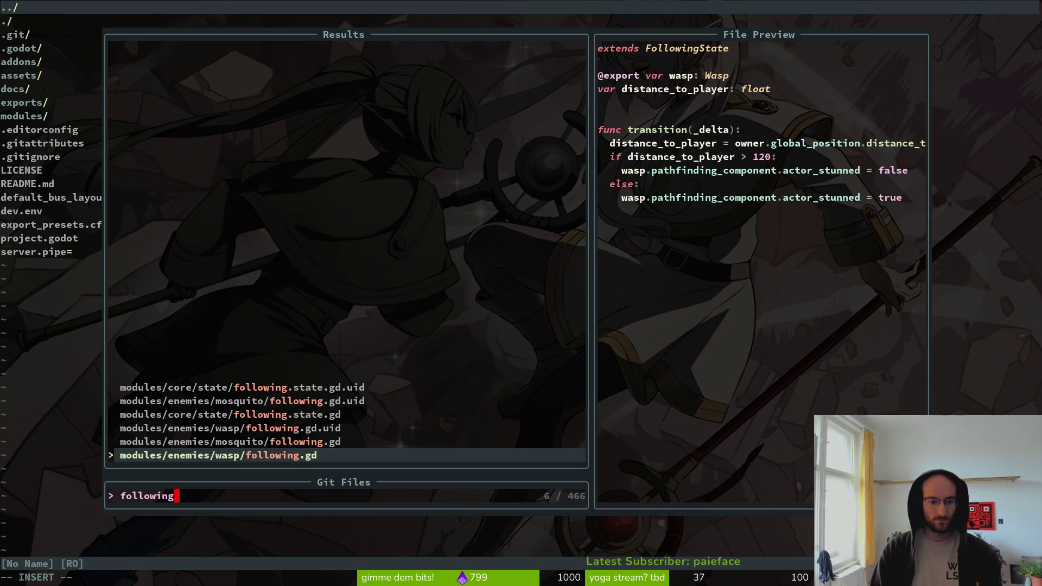
key(Escape)
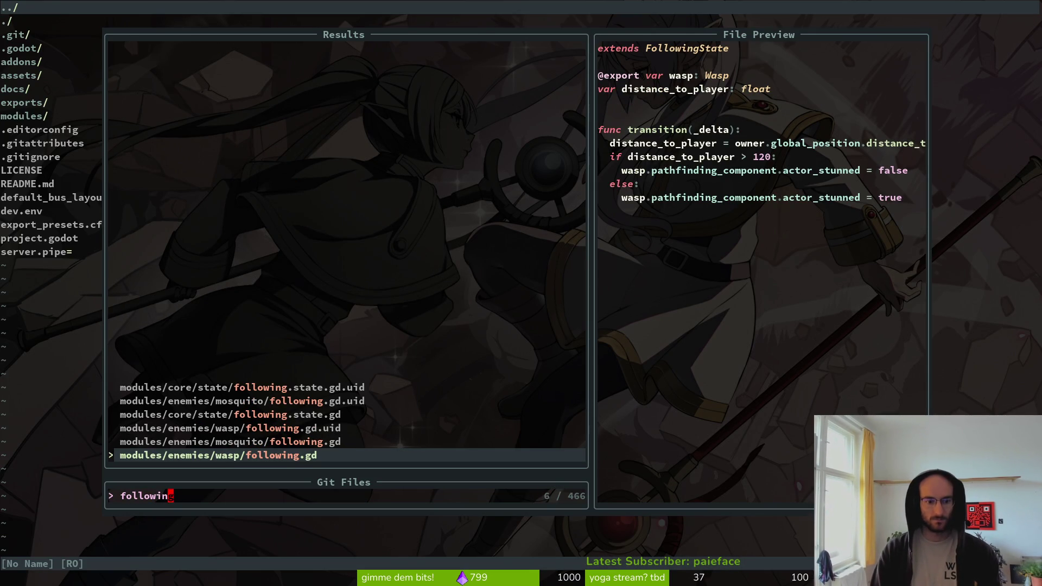
key(ctrl+c)
key(alt+Tab)
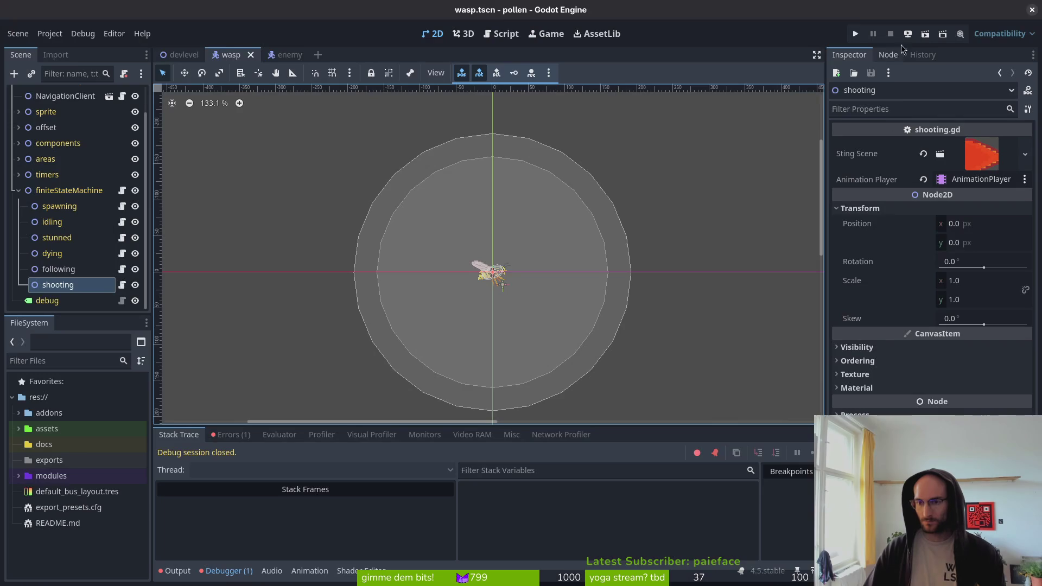
click(852, 30)
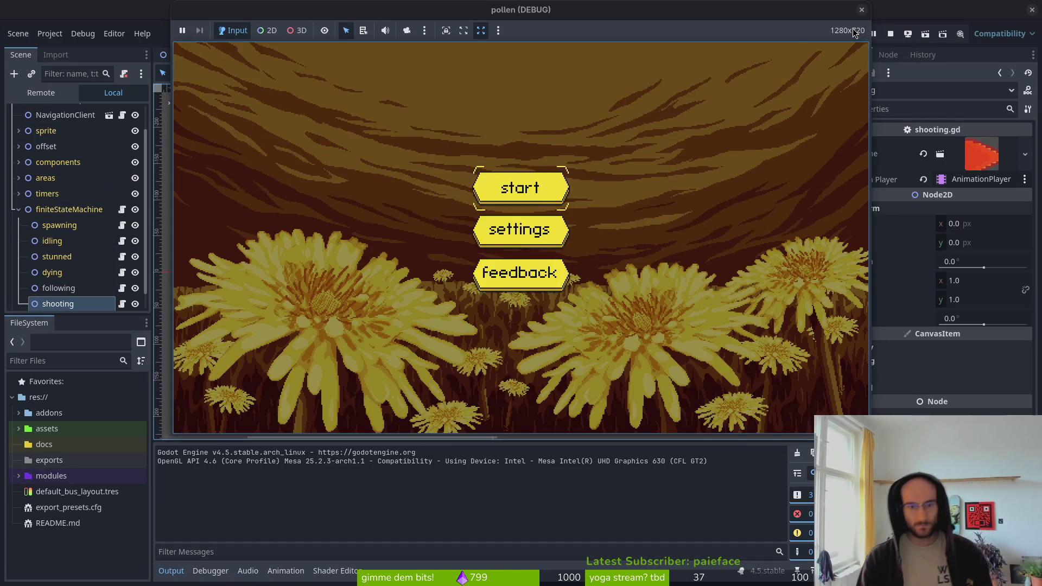
Walk the player into the dev level, then end the test run with F8.
key(space)
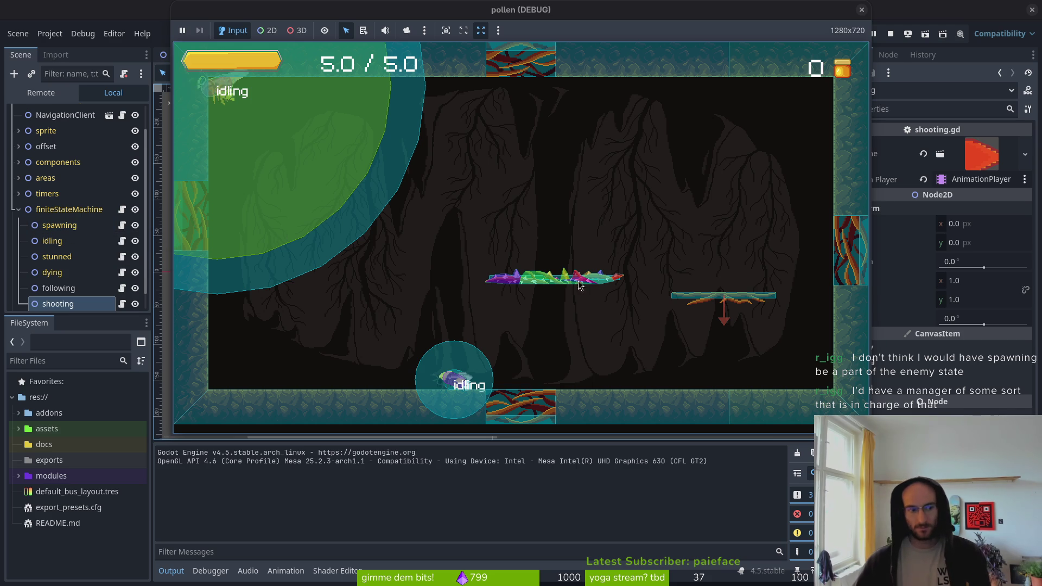
key(F8)
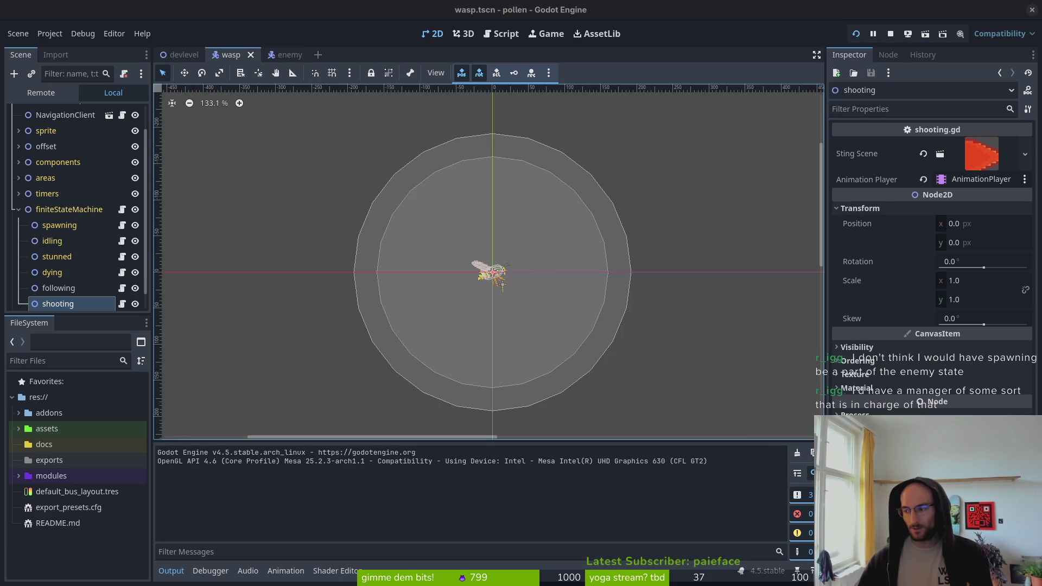
key(super+2)
Search Vim's file finder for 'spaw', then close it and return to Godot.
key(ctrl+p)
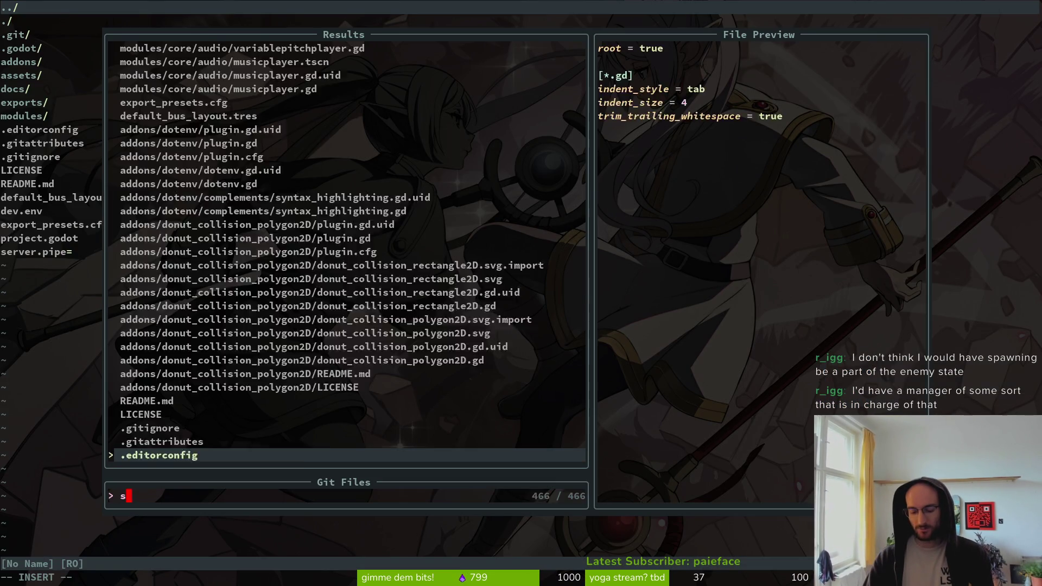
text(spaw)
key(Escape)
key(ctrl+p)
key(Escape)
key(super+1)
Frame the spawning sprite and play the 'spawning' animation on the AnimationPlayer.
scroll(70, 191, up, 2)
click(47, 192)
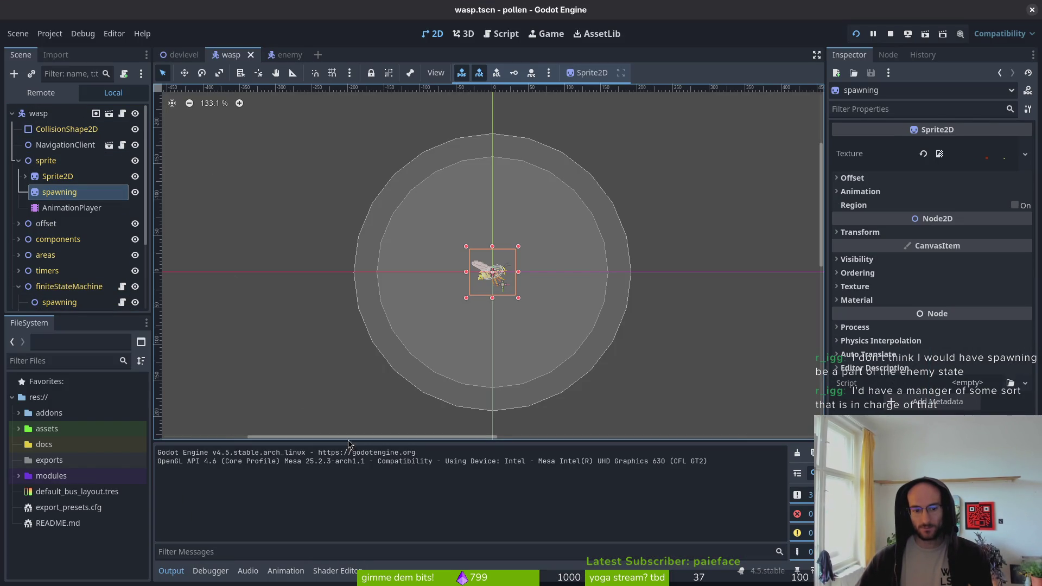
key(f)
click(66, 208)
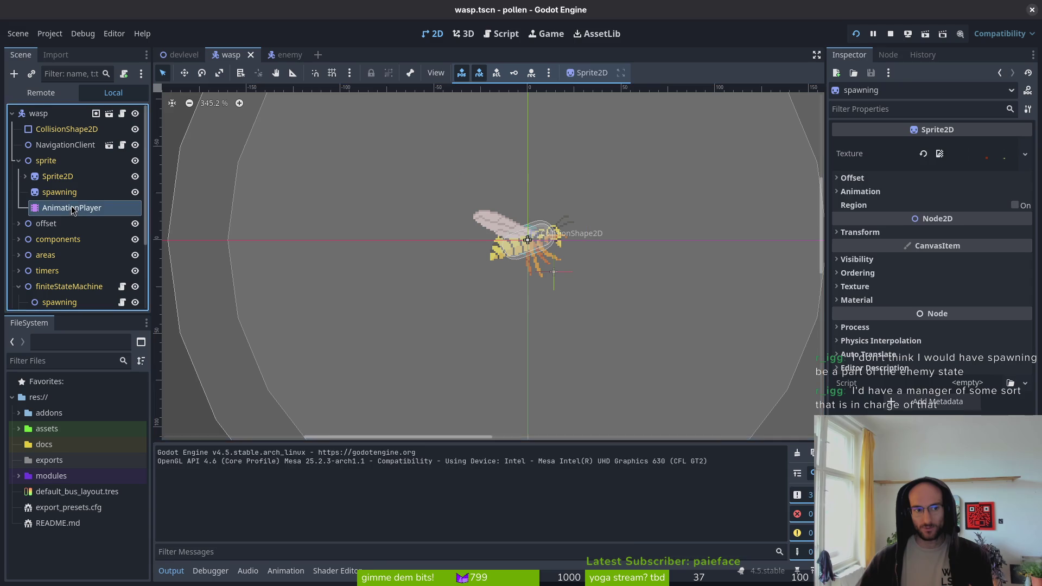
click(407, 445)
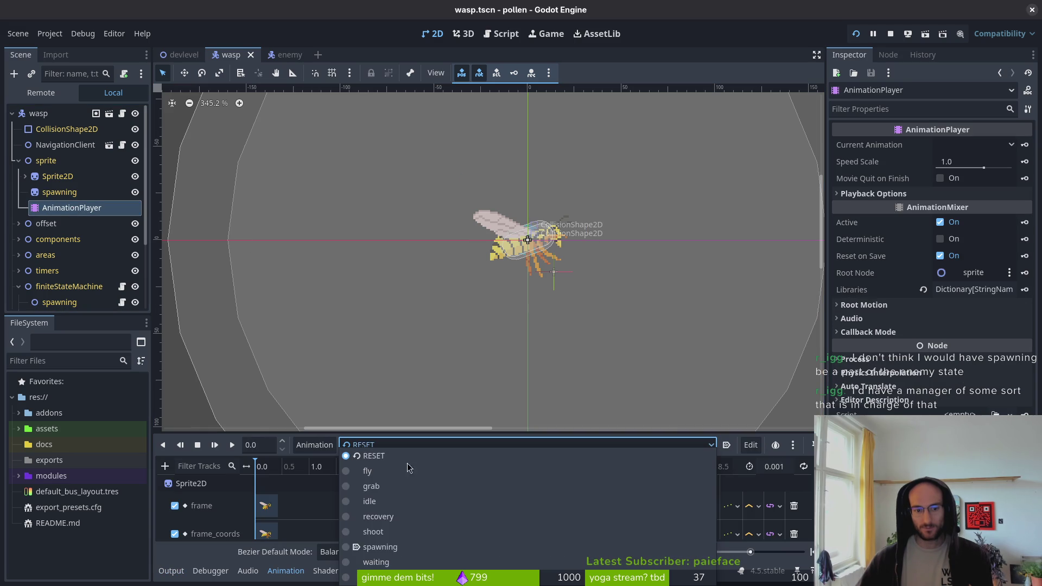
click(401, 547)
click(231, 445)
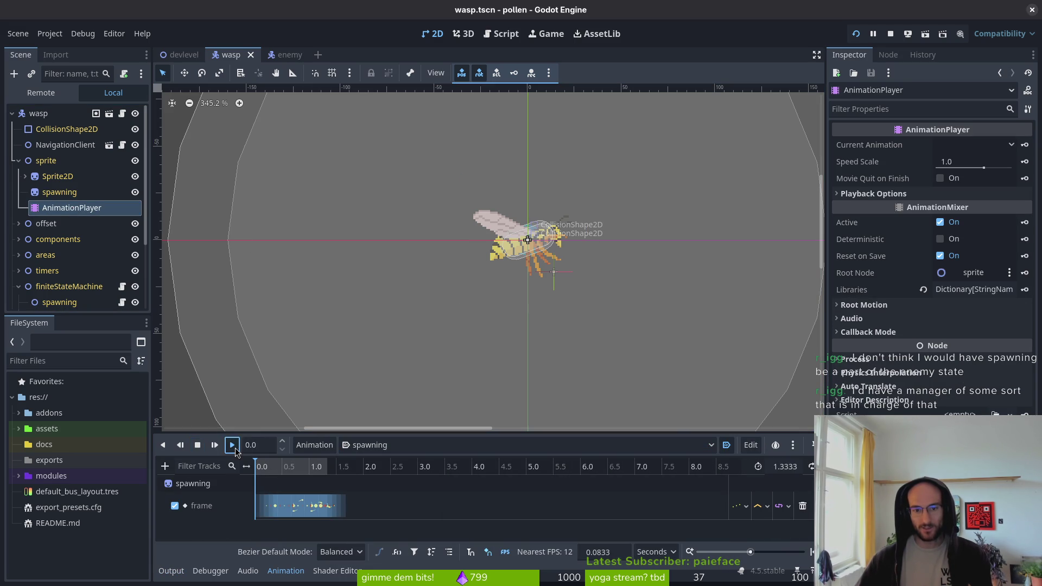
key(super+Return)
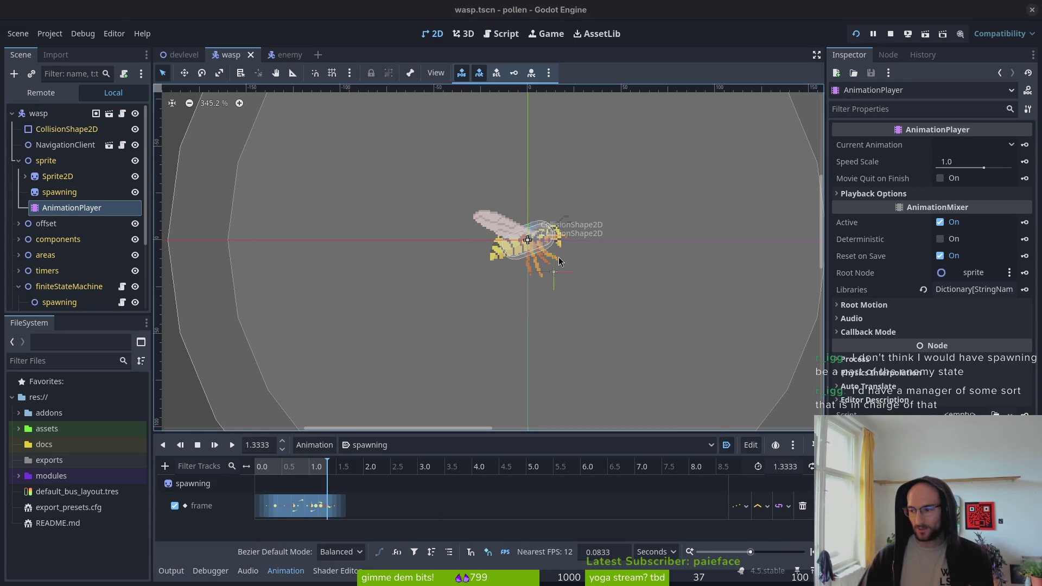
key(ctrl+p)
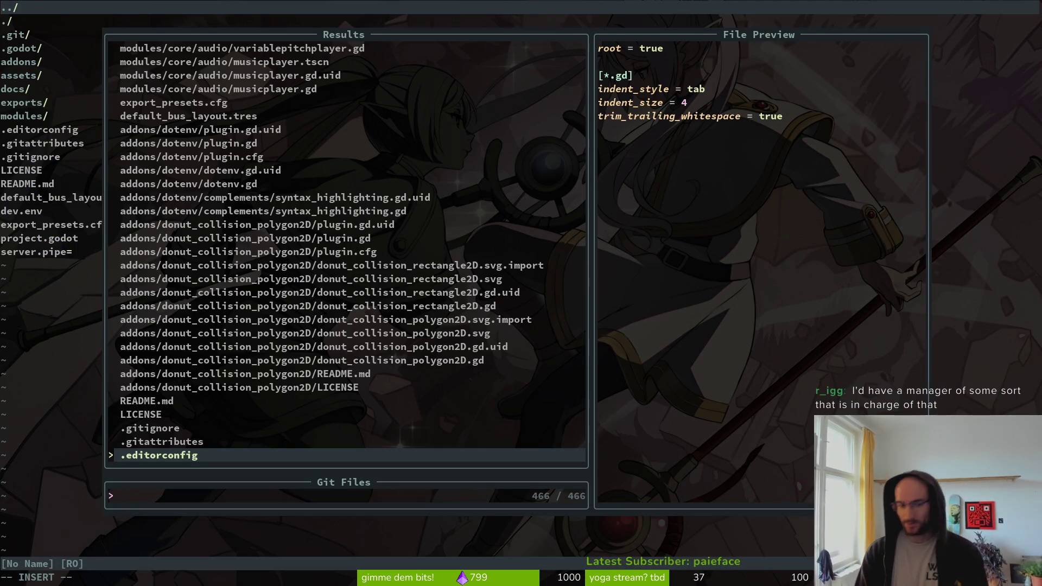
Open spawn_component.gd via 'spawcom' and inspect the instance.global_position line in spawn_enemy.
text(spawcom)
key(Return)
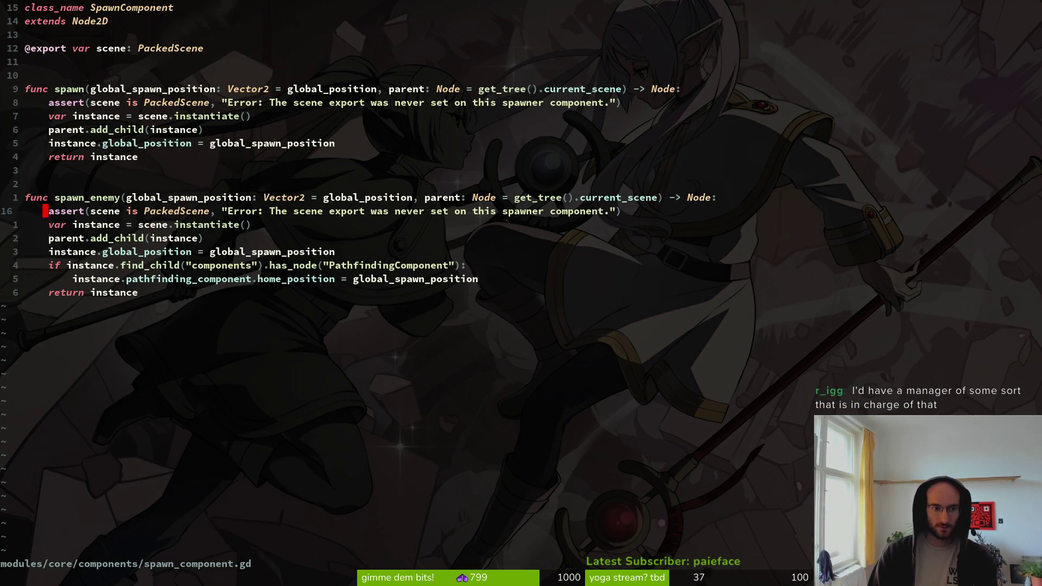
click(45, 252)
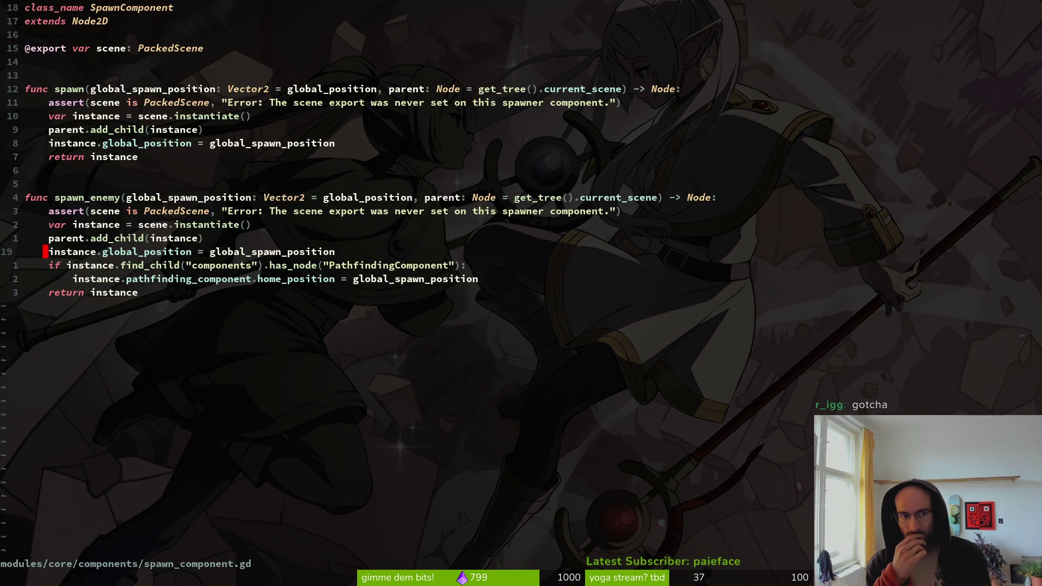
key(alt+Tab)
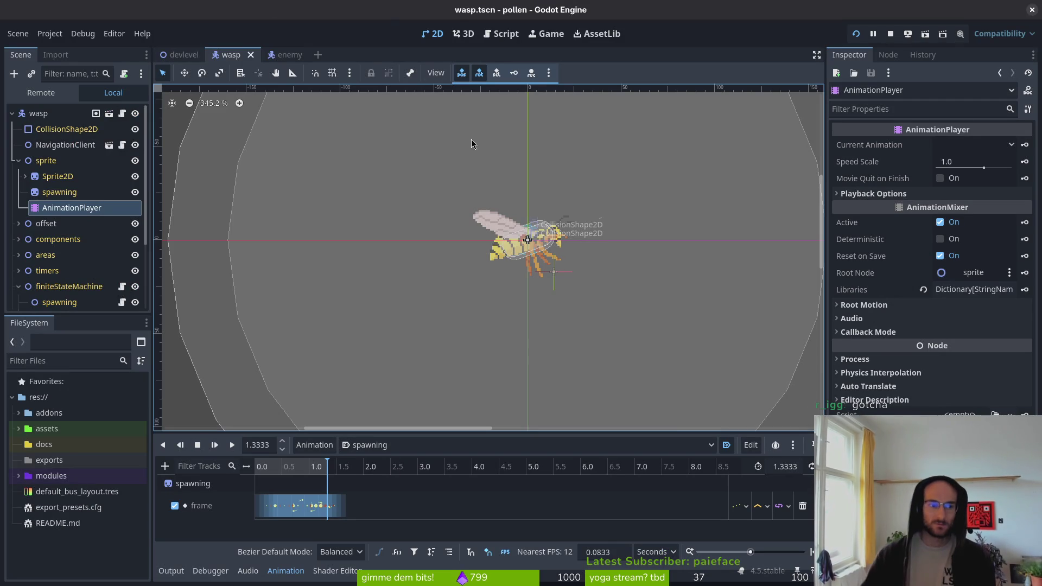
Select the spawning sprite and scroll down to the finiteStateMachine states.
click(68, 194)
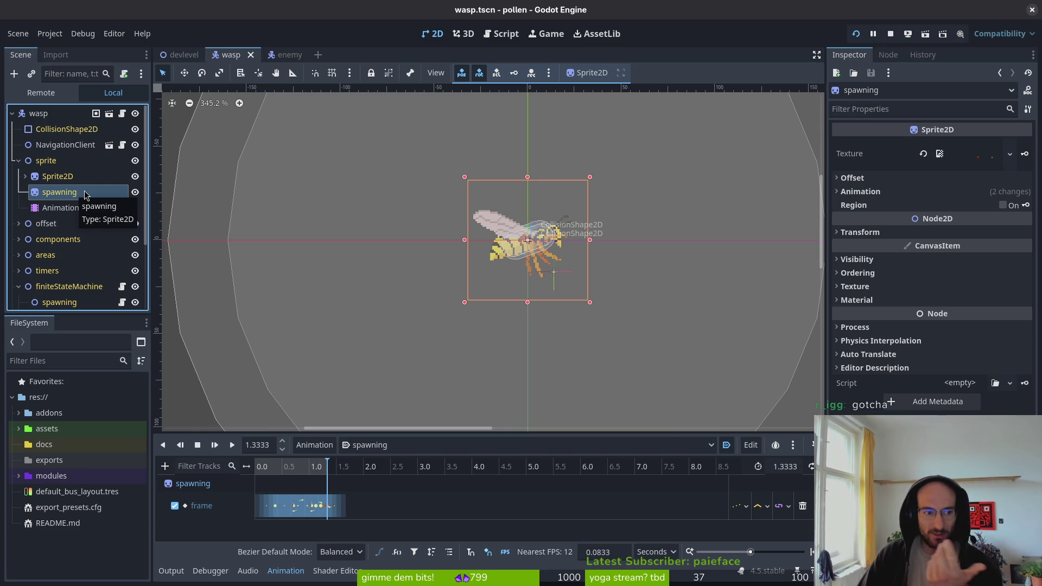
scroll(63, 286, down, 2)
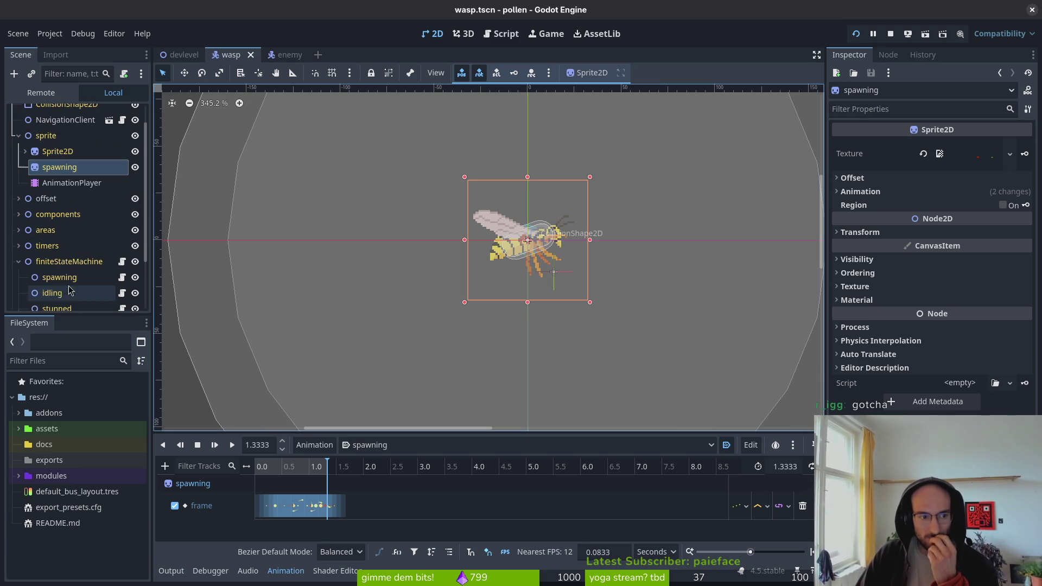
scroll(76, 266, down, 3)
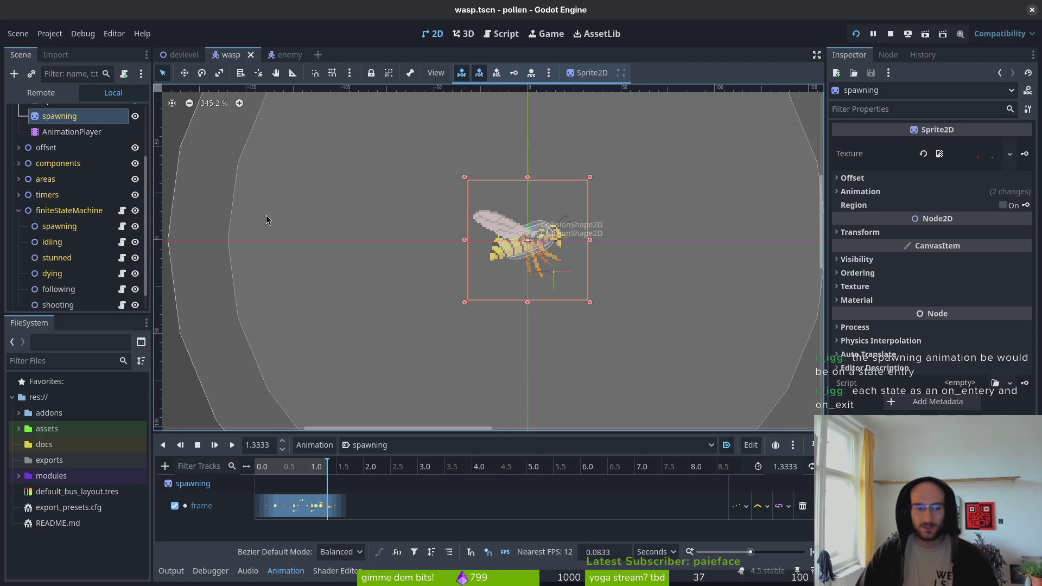
key(alt+Tab)
key(ctrl+p)
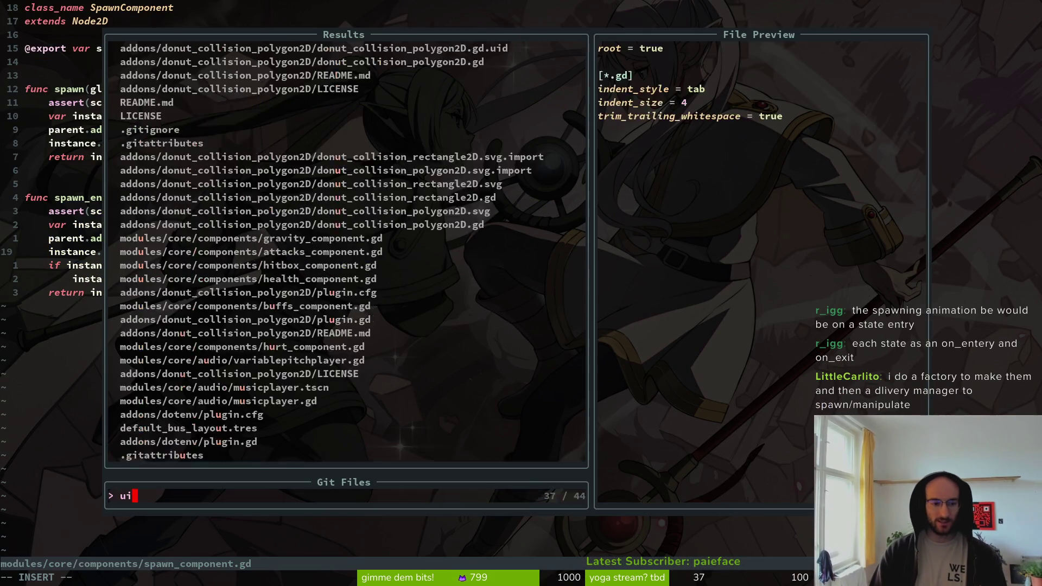
Open modules/core/state/idling.state.gd via 'idling' and confirm enter() plays "idle".
text(idling)
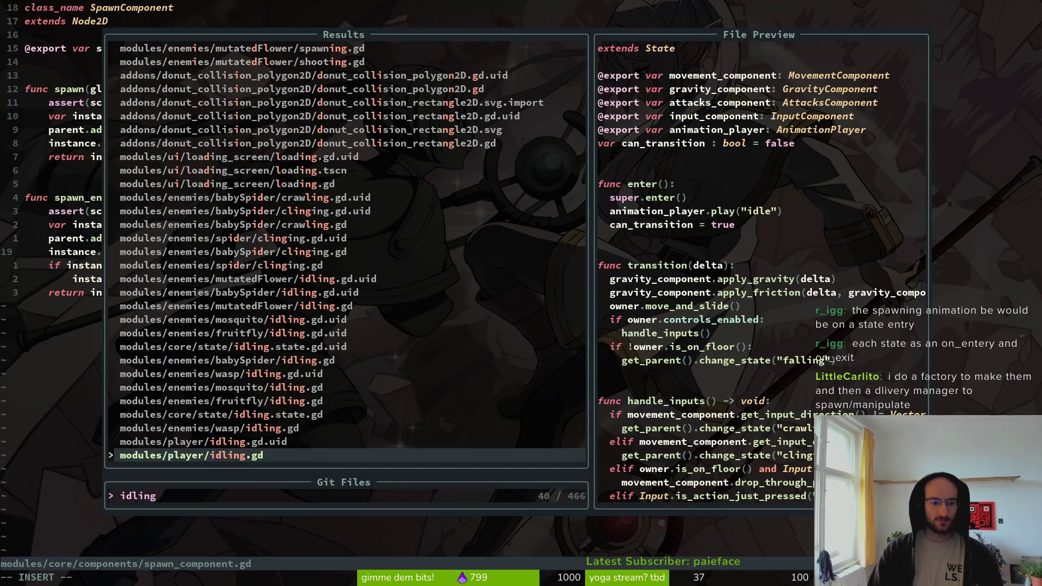
key(Return)
key(ctrl+p)
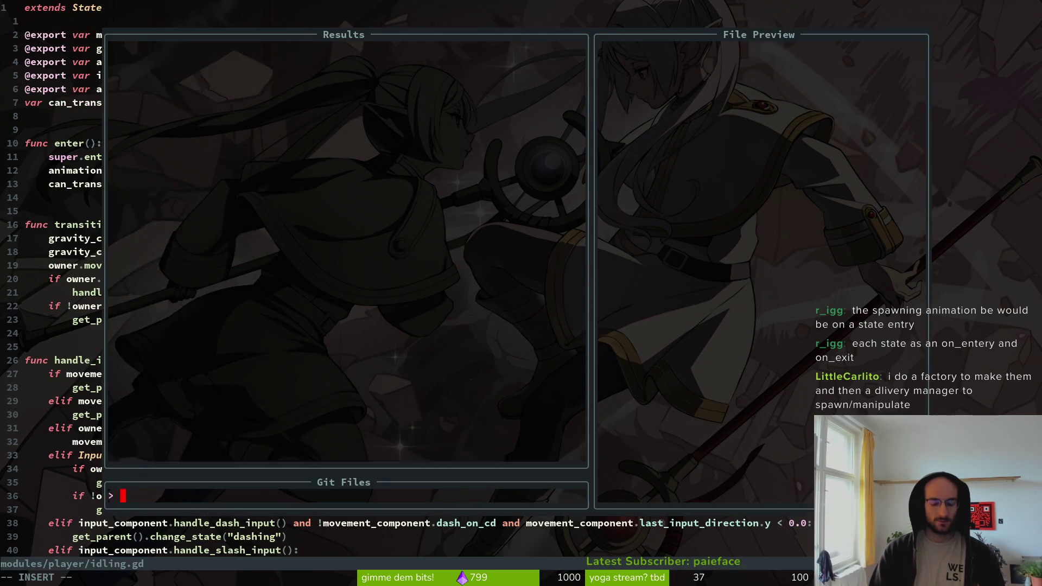
text(idling)
key(Up)
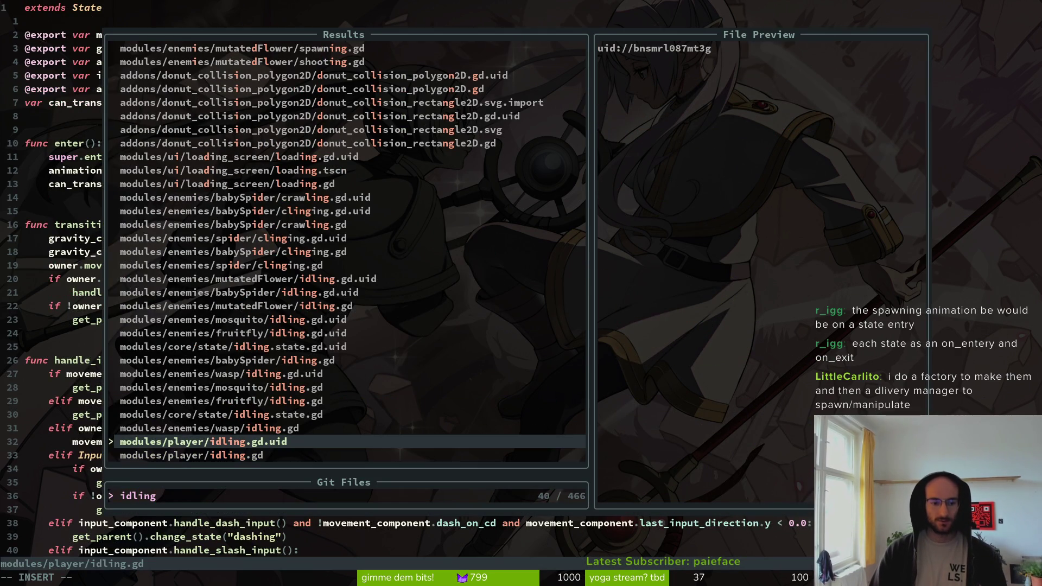
key(Up)
key(Up)
key(Return)
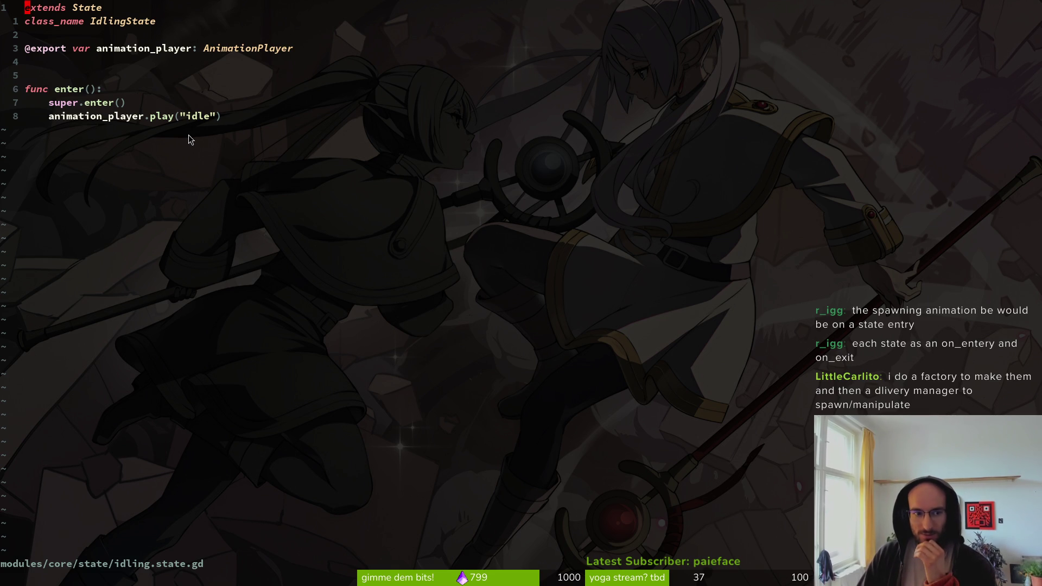
drag(188, 116, 239, 122)
click(189, 117)
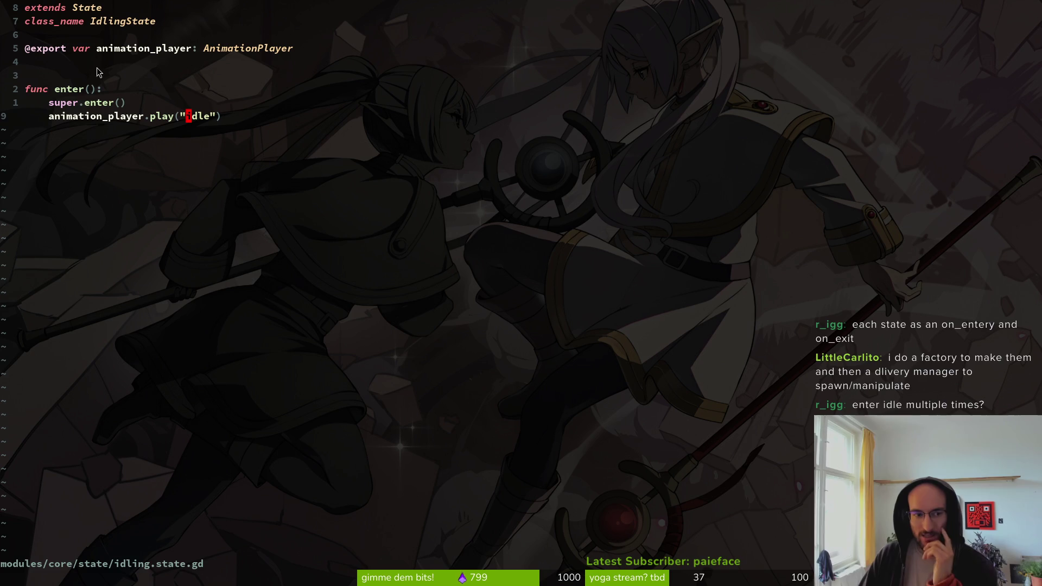
key(alt+Tab)
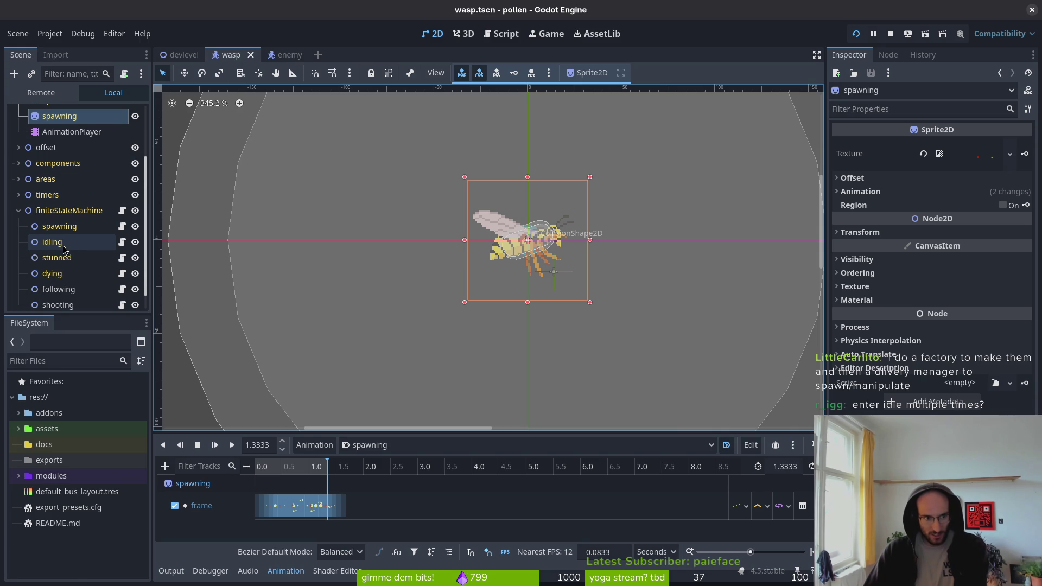
Return from Godot to Neovim showing idling.state.gd and start the file finder.
key(alt+Tab)
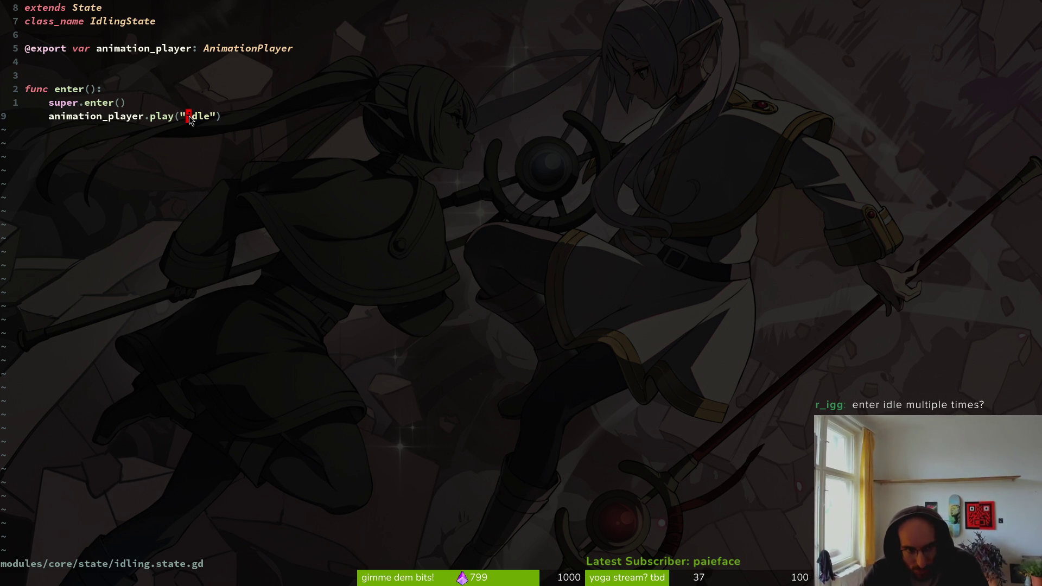
key(space)
Open vfx.helper.gd via 'vfxhelper' and view its last_input_direction return line.
key(f)
key(f)
text(vfxhelper)
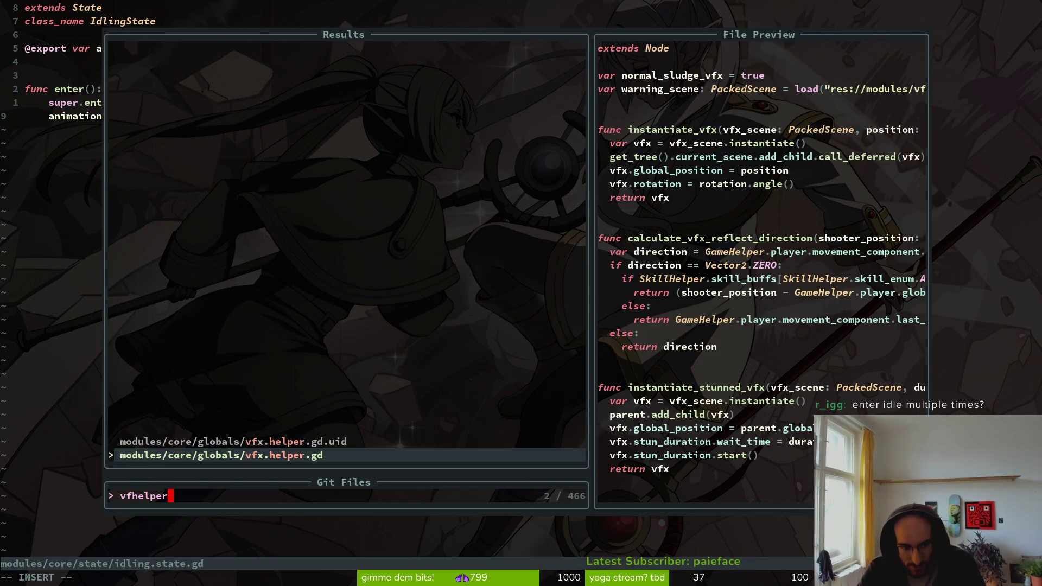
key(Return)
click(45, 278)
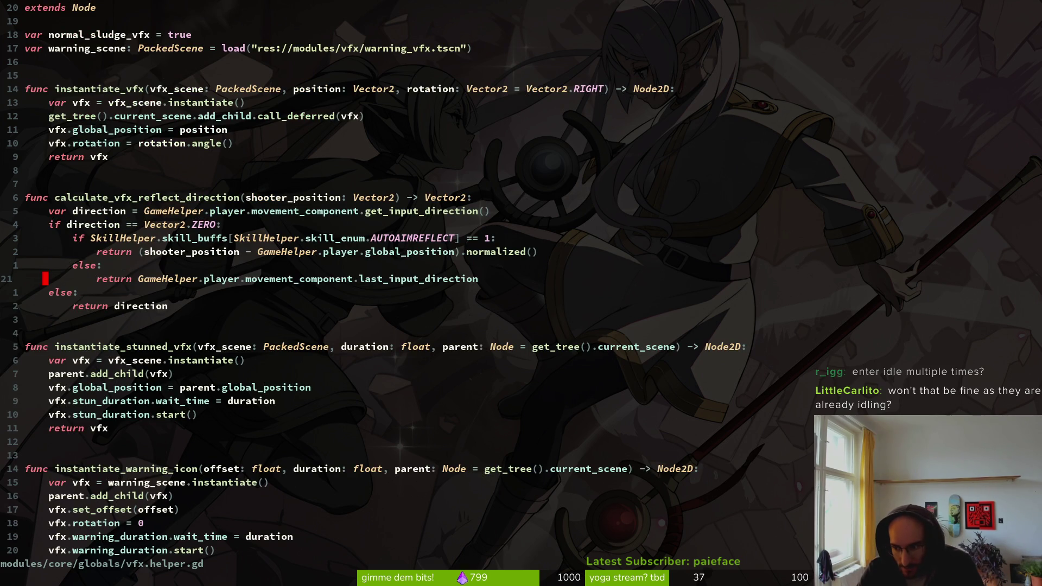
List the core globals folder in netrw, then open Godot's Create New Node dialog.
key(minus)
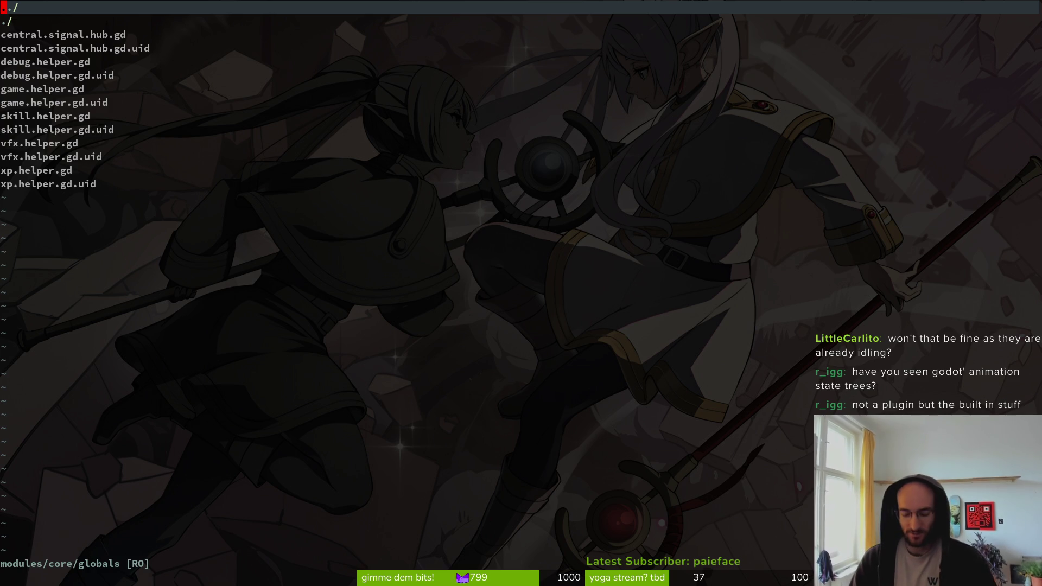
key(alt+Tab)
key(ctrl+a)
Try node searches 'anims', 'state' and 'tree' in the Create New Node dialog.
text(anims)
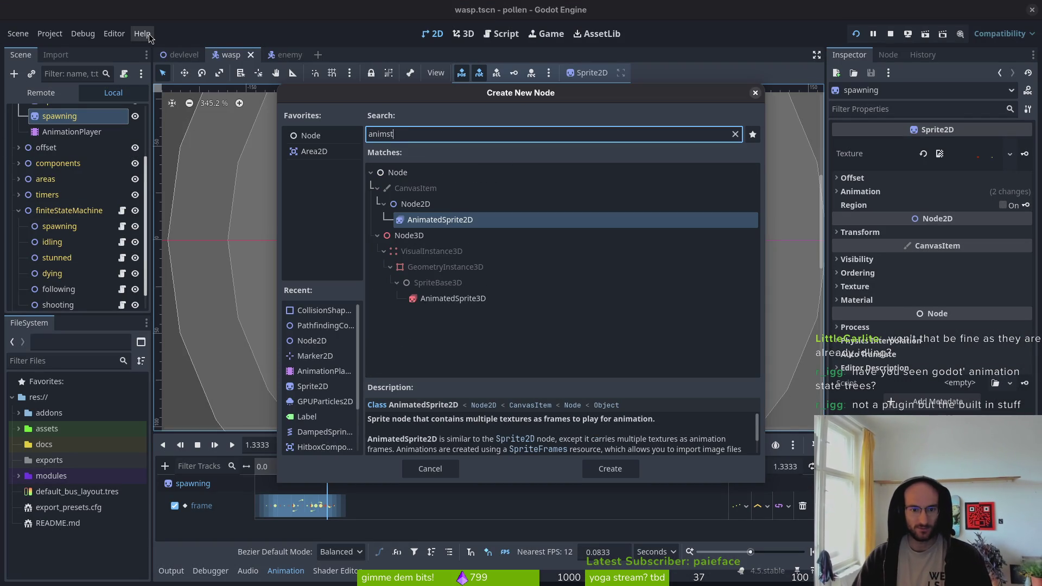
key(BackSpace)
key(BackSpace)
key(BackSpace)
text(state)
key(BackSpace)
key(BackSpace)
key(BackSpace)
text(tree)
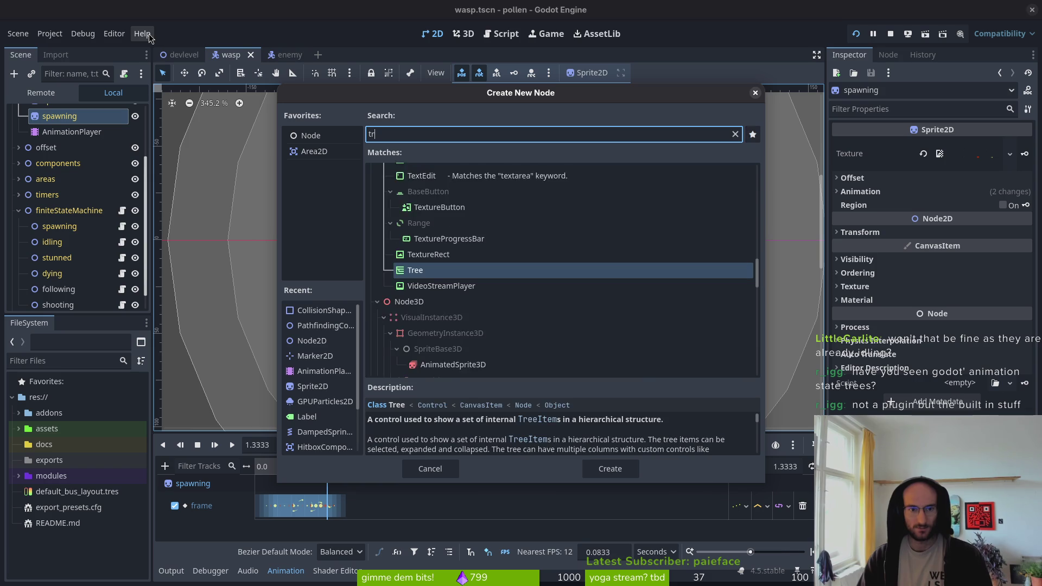
scroll(510, 210, down, 3)
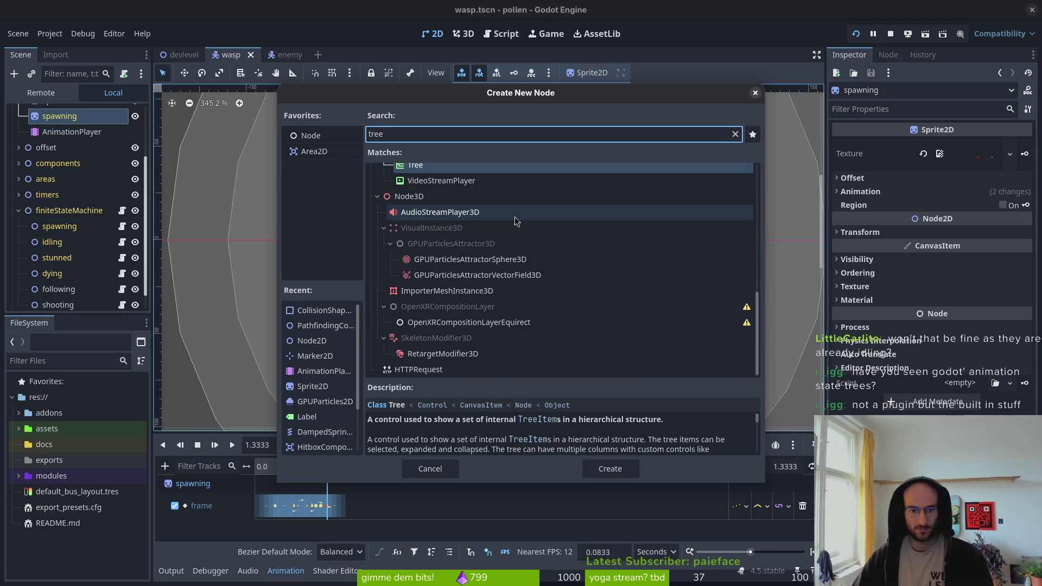
scroll(494, 219, up, 4)
scroll(494, 220, up, 8)
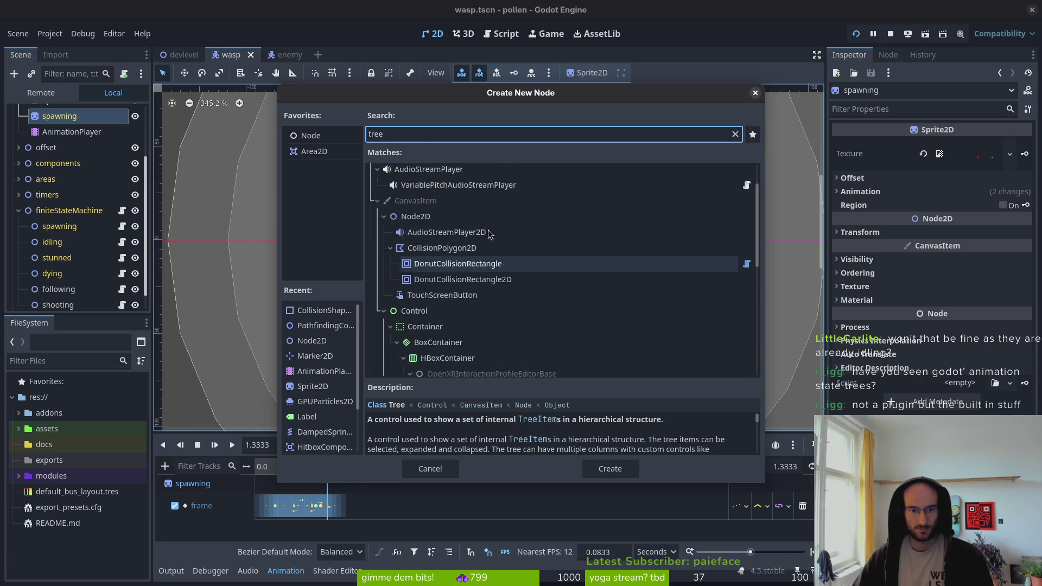
Search 'animtre' for AnimationTree, then cancel the dialog without adding it.
key(Escape)
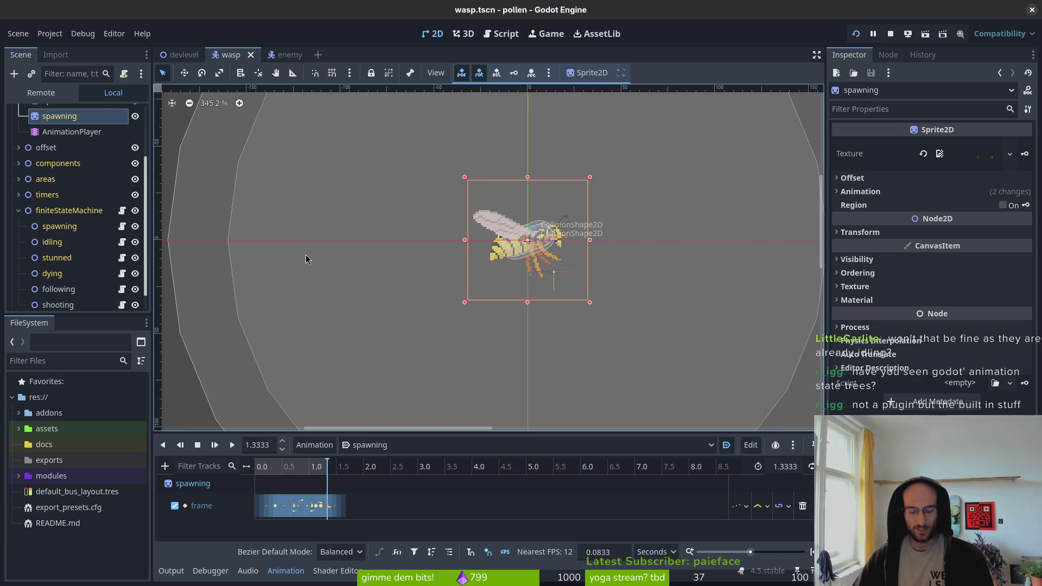
key(ctrl+a)
text(animtre)
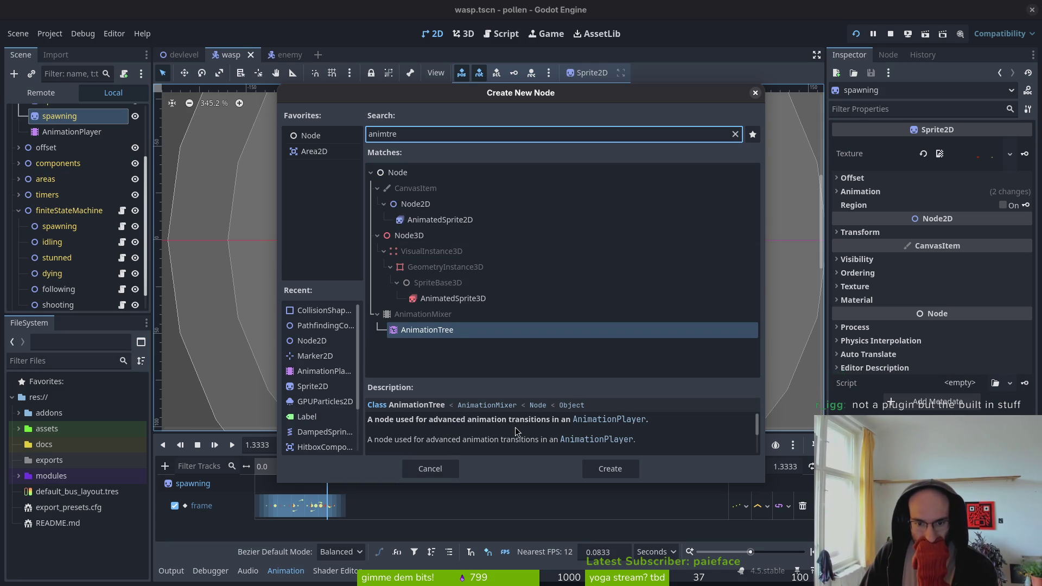
click(443, 468)
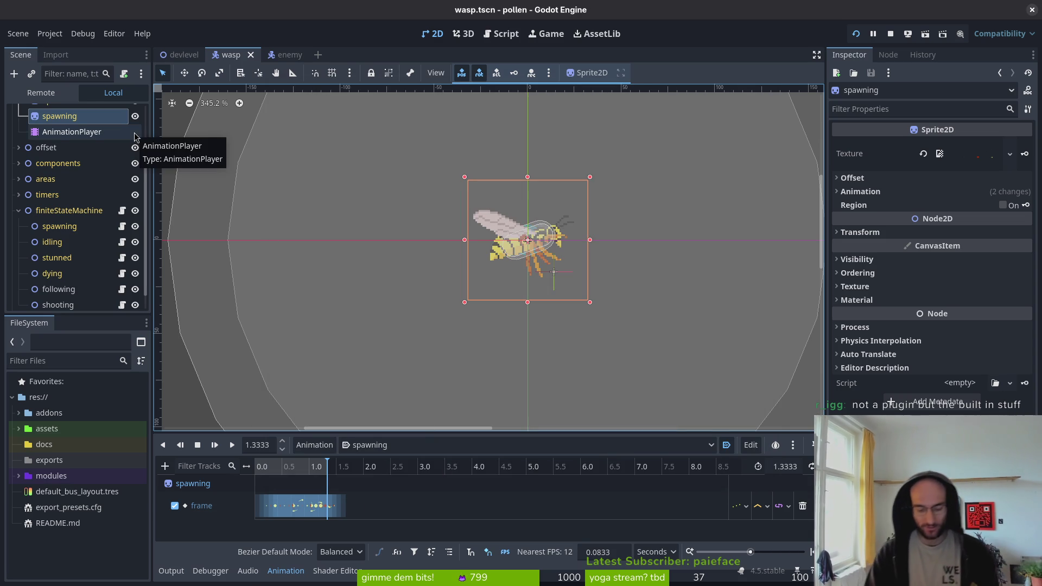
key(alt+Tab)
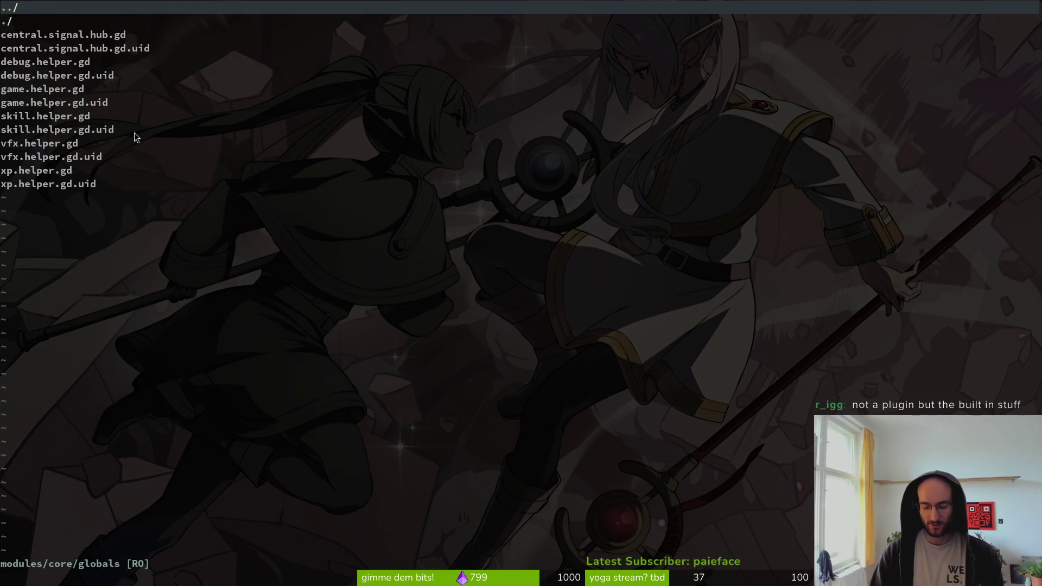
Quit vim, move into the honey project, and relaunch vim there.
text(:q)
key(Return)
text(cd ..)
key(Return)
text(cd hon)
key(Tab)
key(Return)
text(vim)
key(Return)
Open takeoff.gd via the 'take' search, dismissing the language server warning.
key(ctrl+p)
text(take)
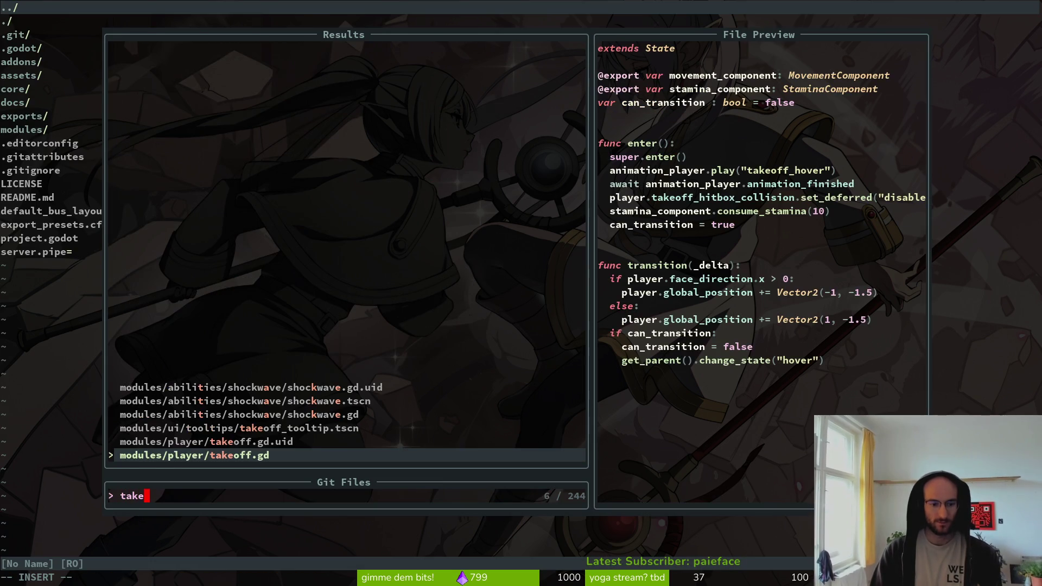
key(Return)
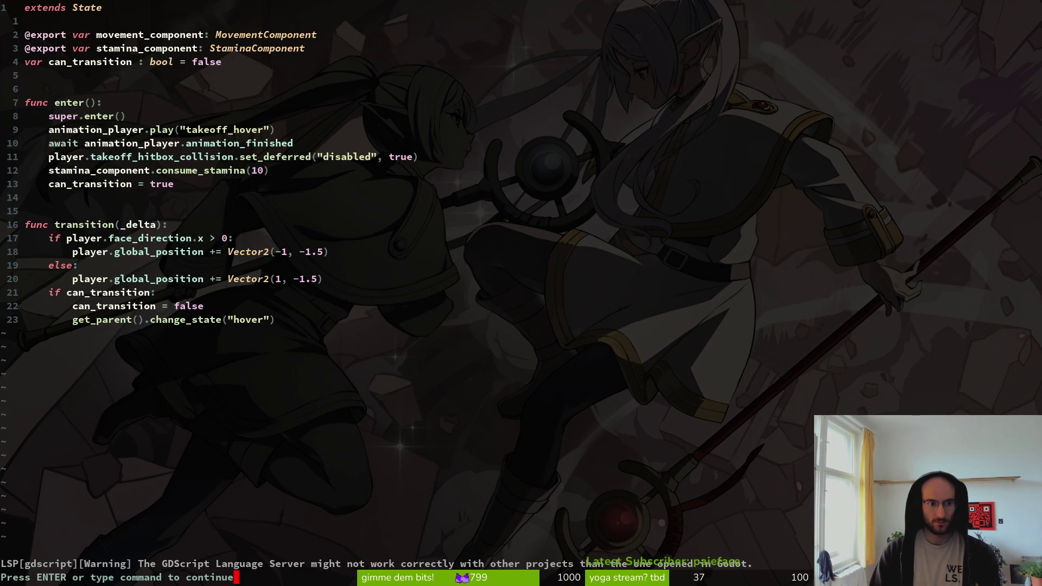
key(Return)
text(:bd)
key(Return)
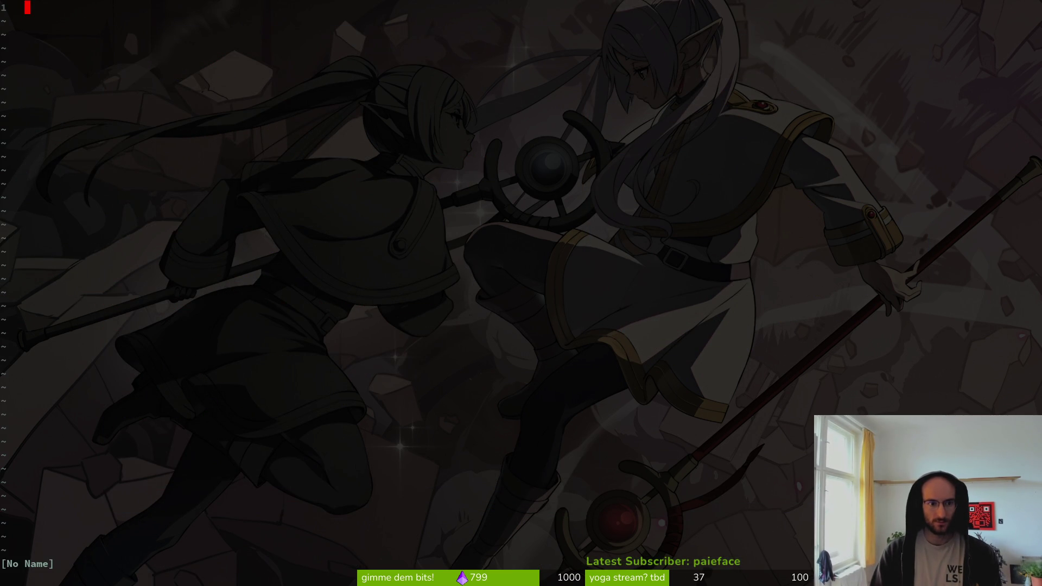
key(ctrl+o)
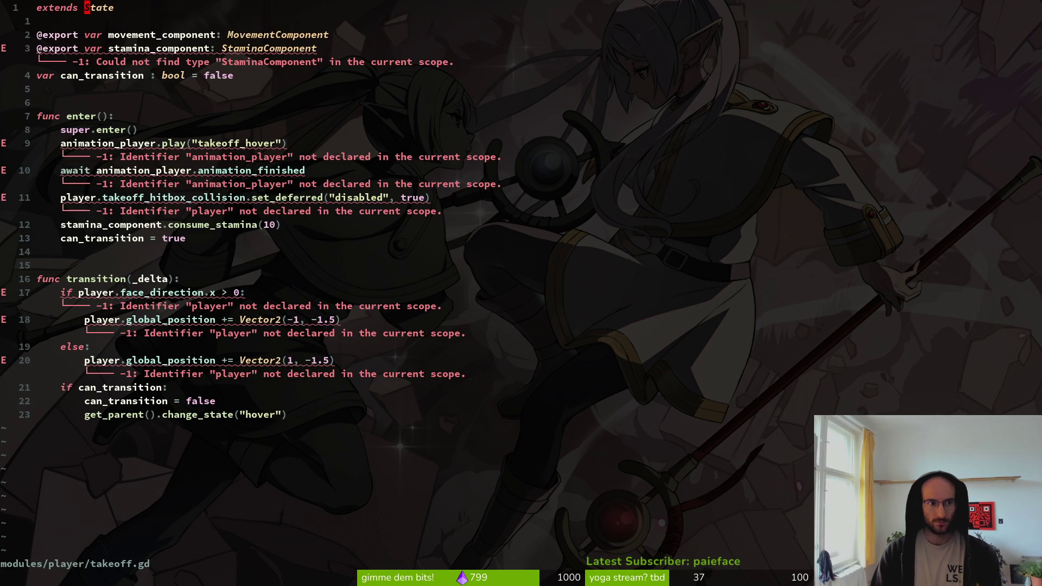
Browse modules/player to open hover.gd and review its enter() animation block.
key(minus)
key(j)
key(j)
key(j)
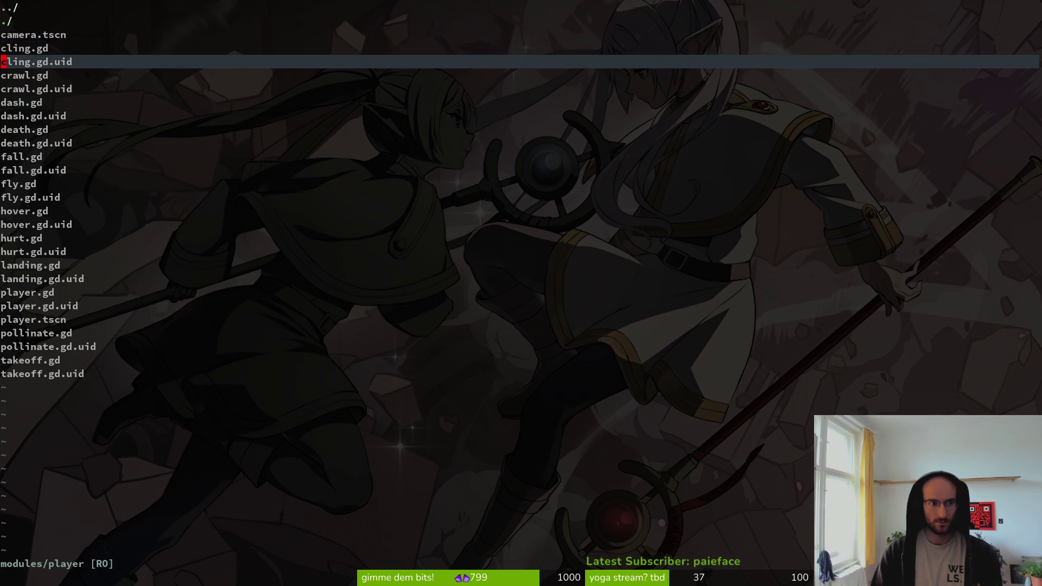
key(j)
key(j)
key(j)
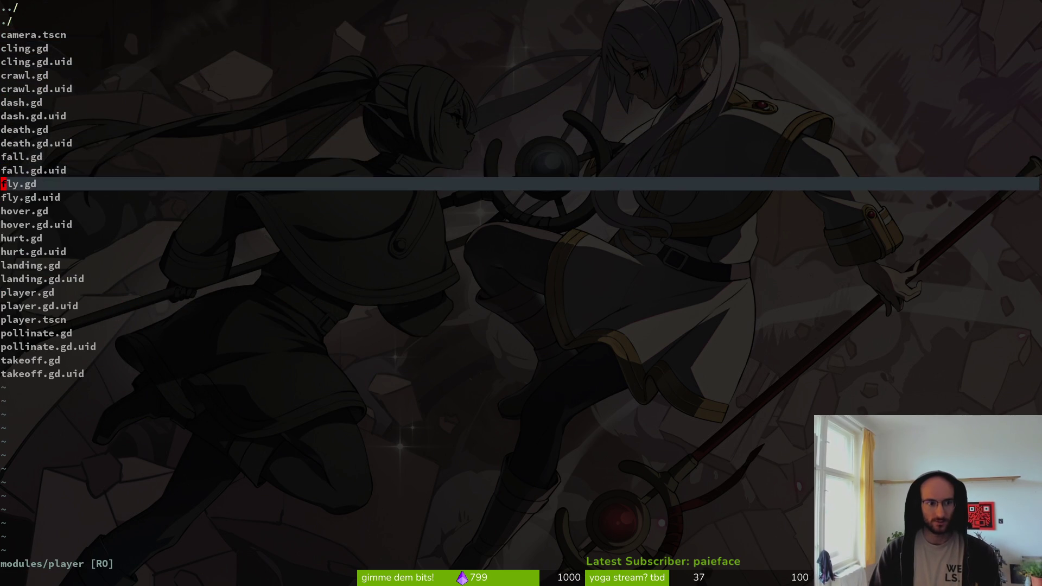
key(Return)
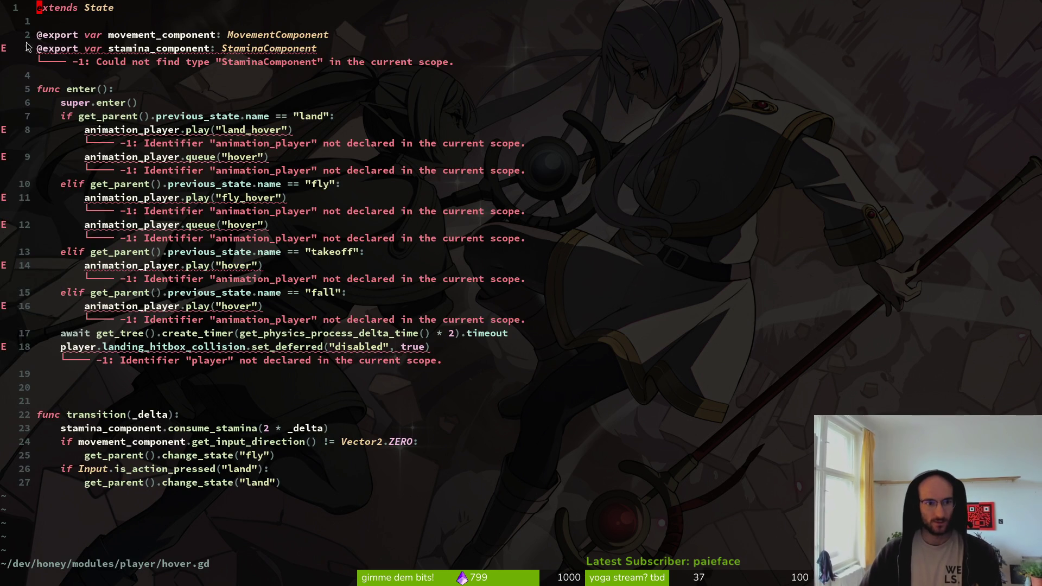
mouse_move(62, 116)
mouse_down()
mouse_move(212, 157)
mouse_move(356, 304)
mouse_move(353, 318)
mouse_up()
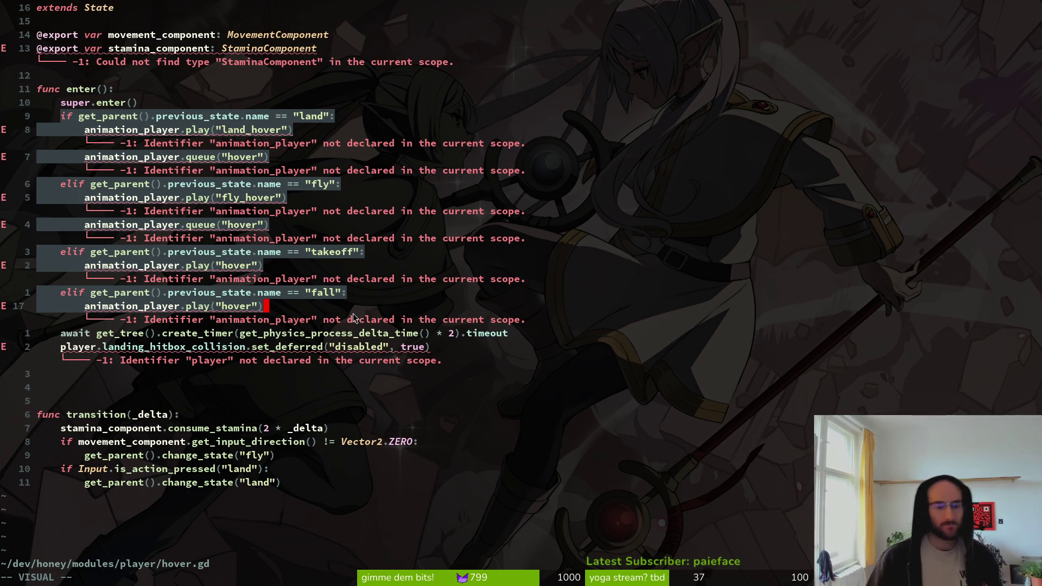
key(Return)
key(Escape)
Quit vim, change to the pollen project, and launch vim there.
text(:)
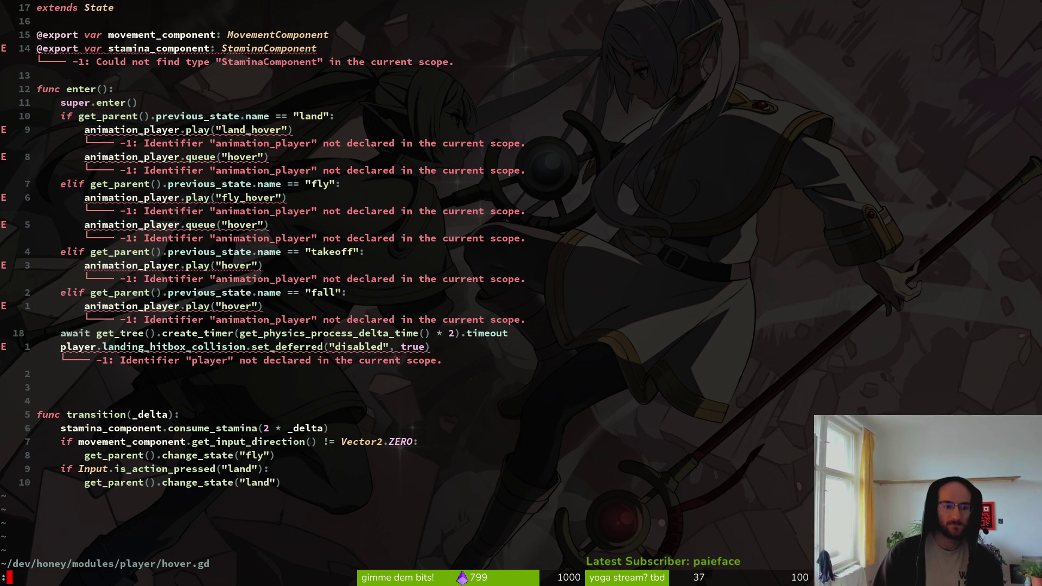
text(q)
key(Return)
text(cd ..)
key(Return)
text(cd pollen/)
key(Return)
text(vim)
key(Return)
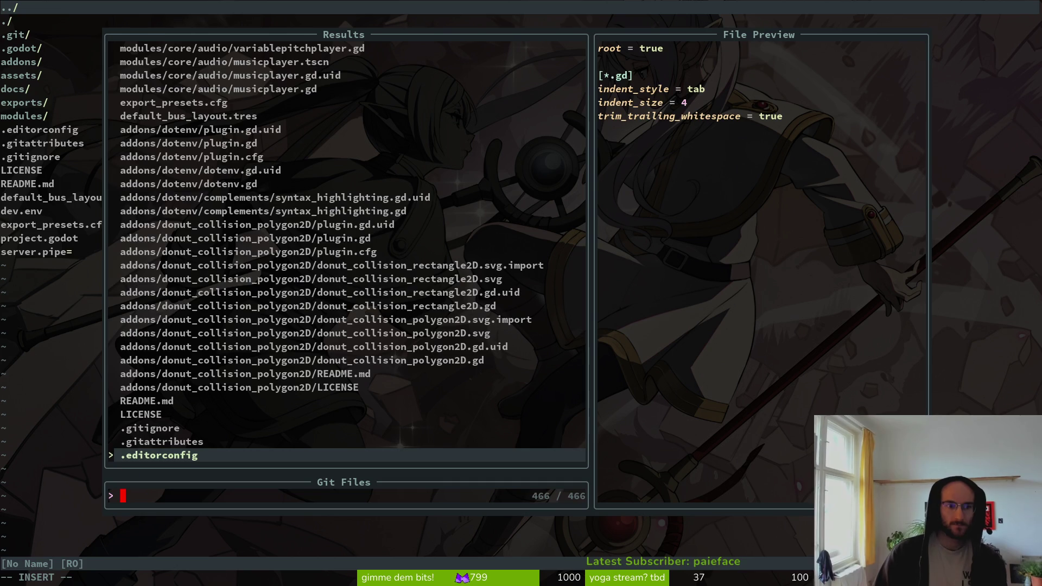
Find 'waspfoll' in the git file finder to open modules/enemies/wasp/following.gd.
key(Escape)
key(Escape)
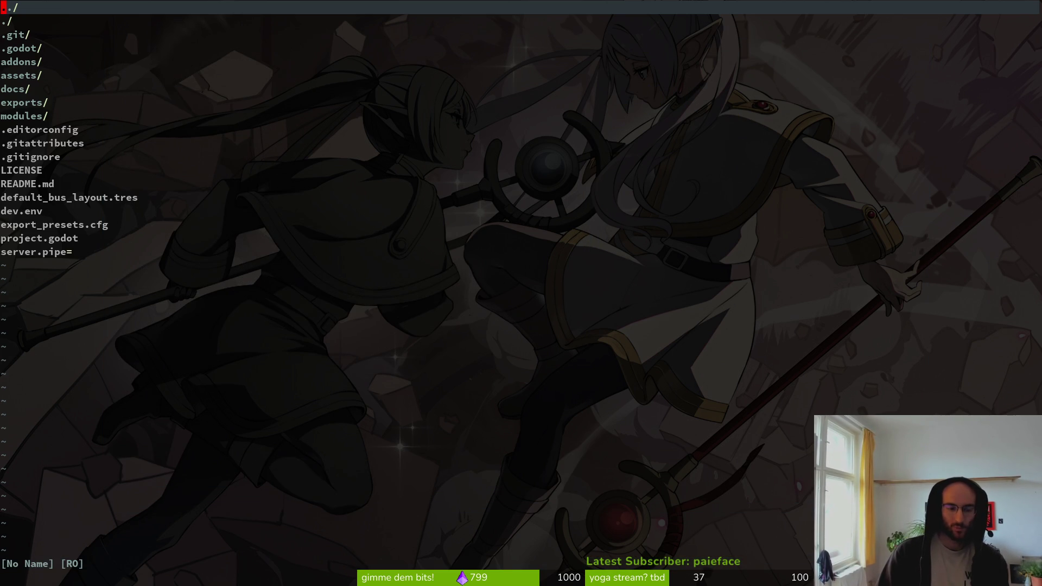
key(ctrl+p)
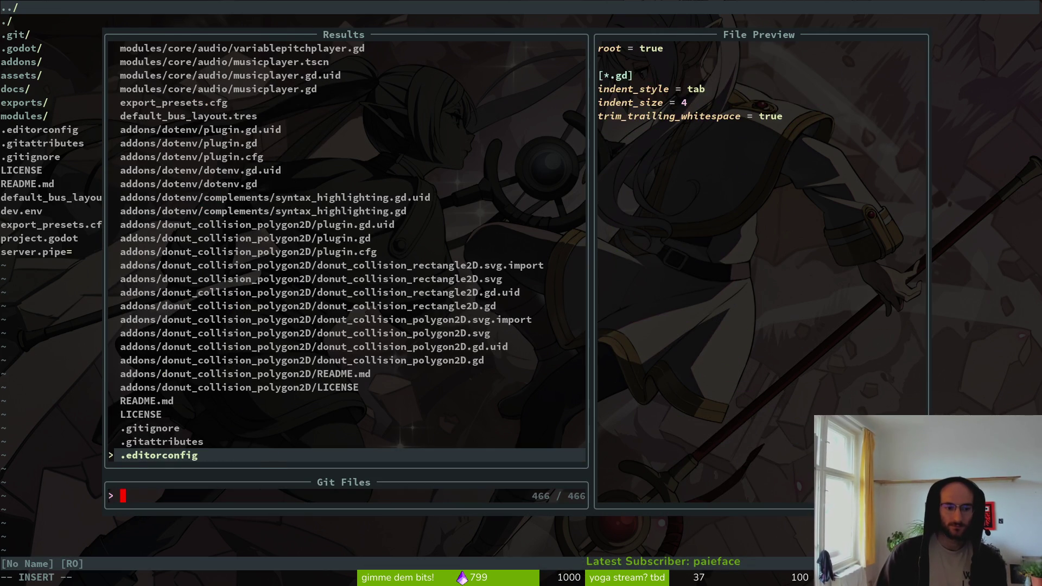
text(waspfoll)
key(Return)
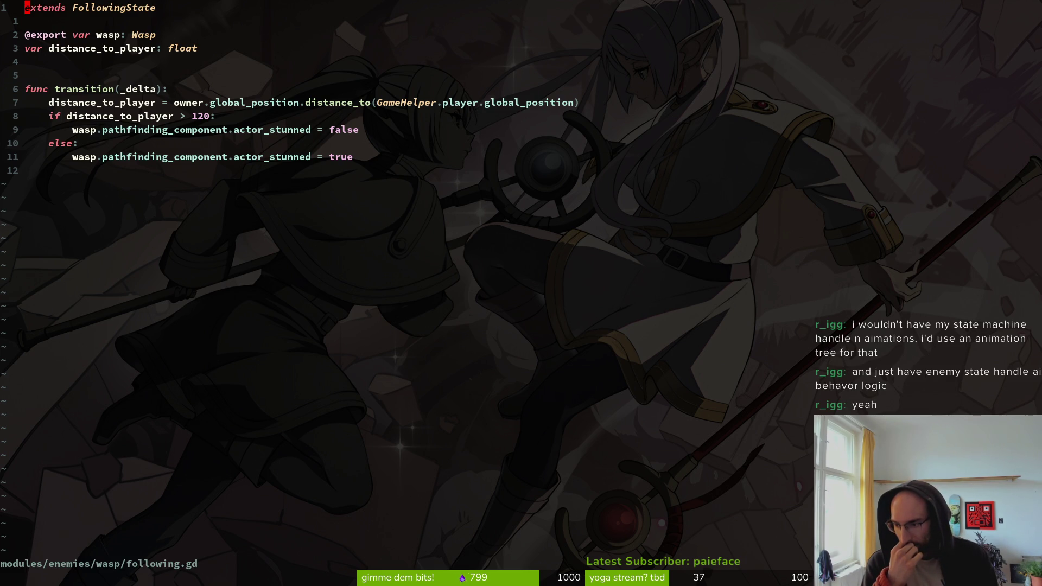
key(alt+Tab)
key(alt+Tab)
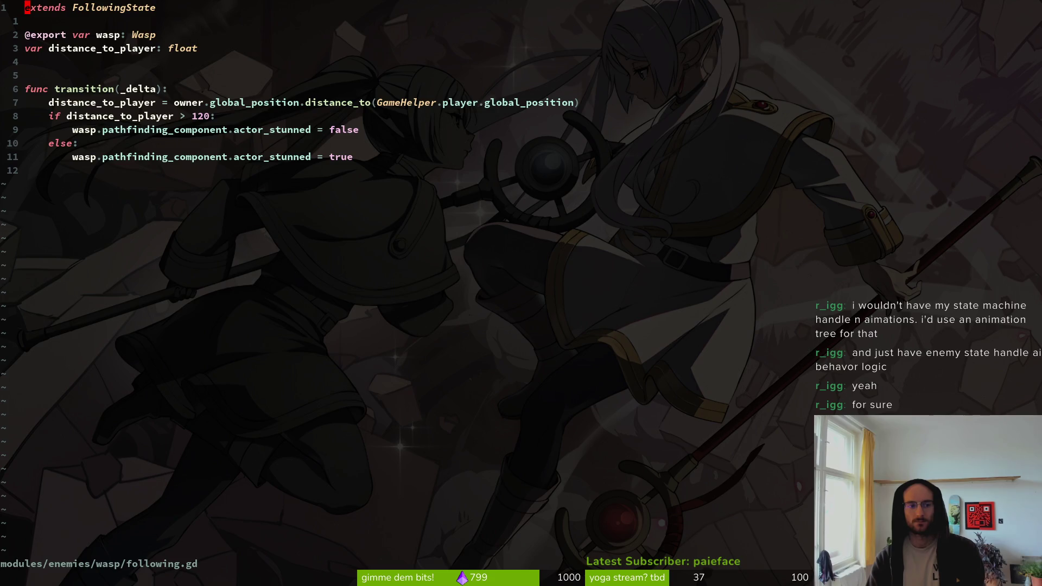
key(ctrl+p)
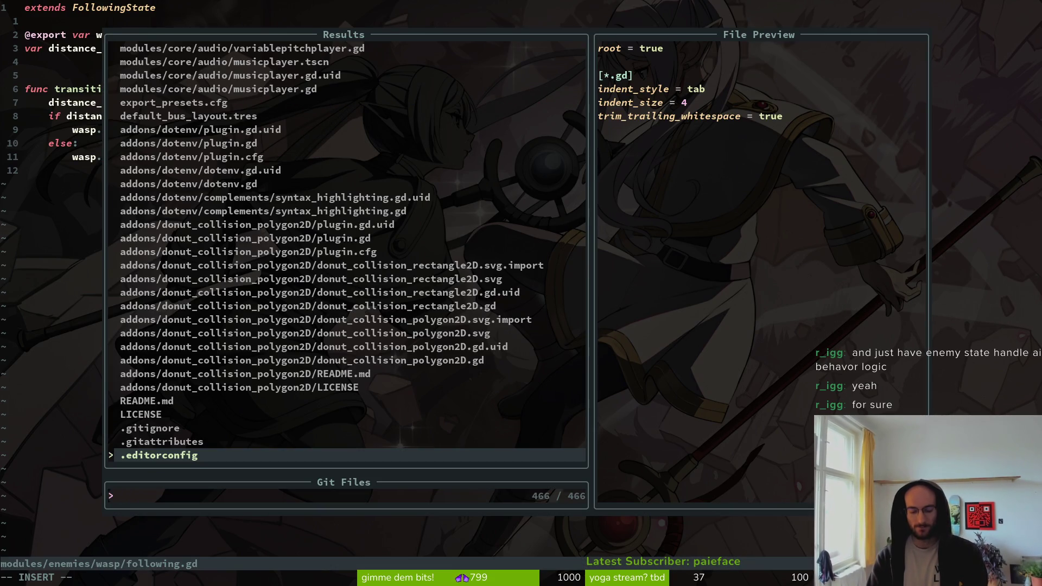
Search the git files for 'dashing', opening dashing.gd.uid and then modules/player/dashing.gd.
text(fly)
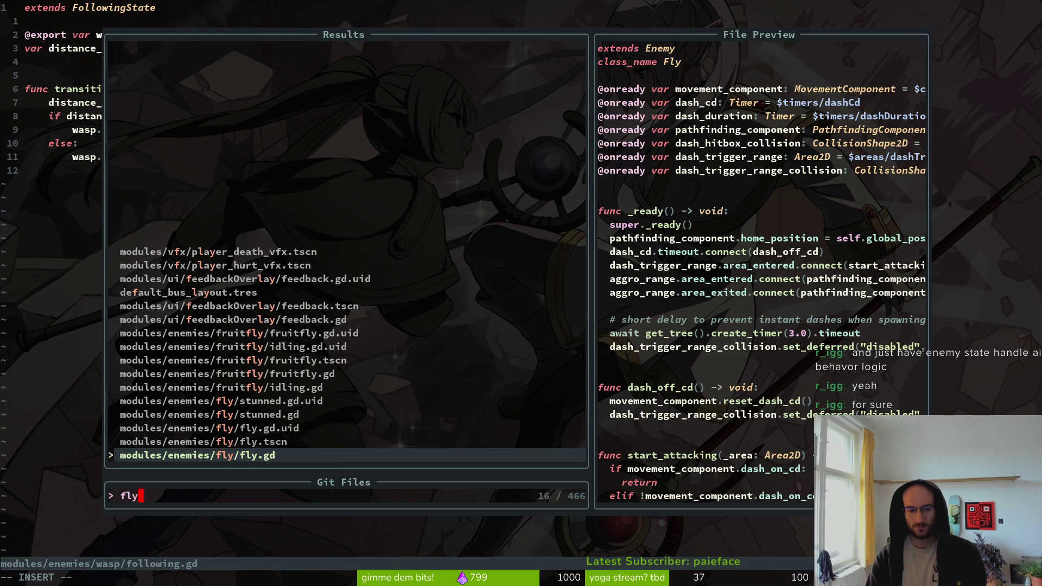
text(da)
key(BackSpace)
key(BackSpace)
key(BackSpace)
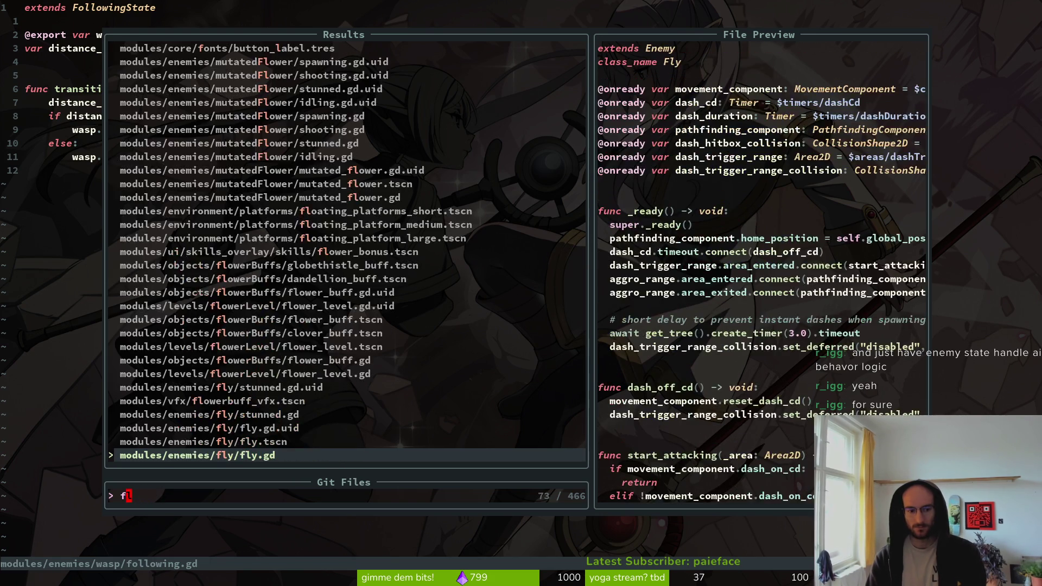
key(Escape)
key(ctrl+p)
text(dashiing)
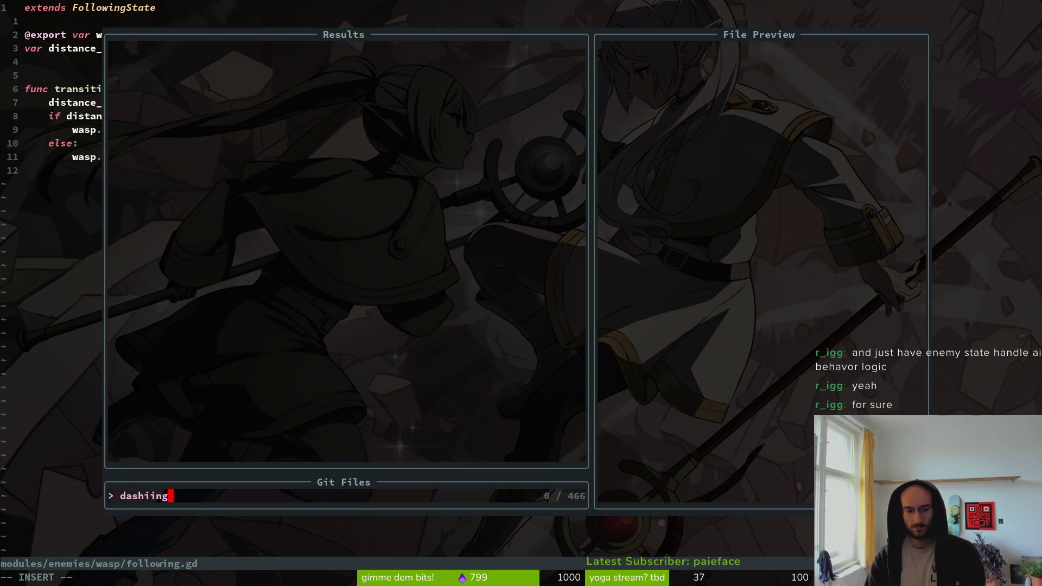
key(BackSpace)
key(BackSpace)
key(Return)
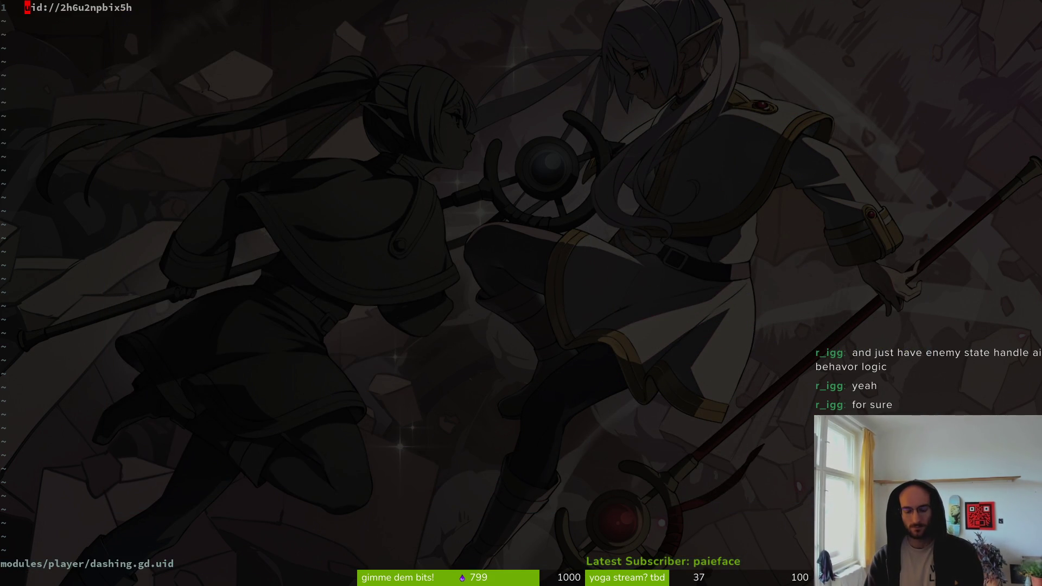
key(ctrl+p)
text(dashin)
key(Return)
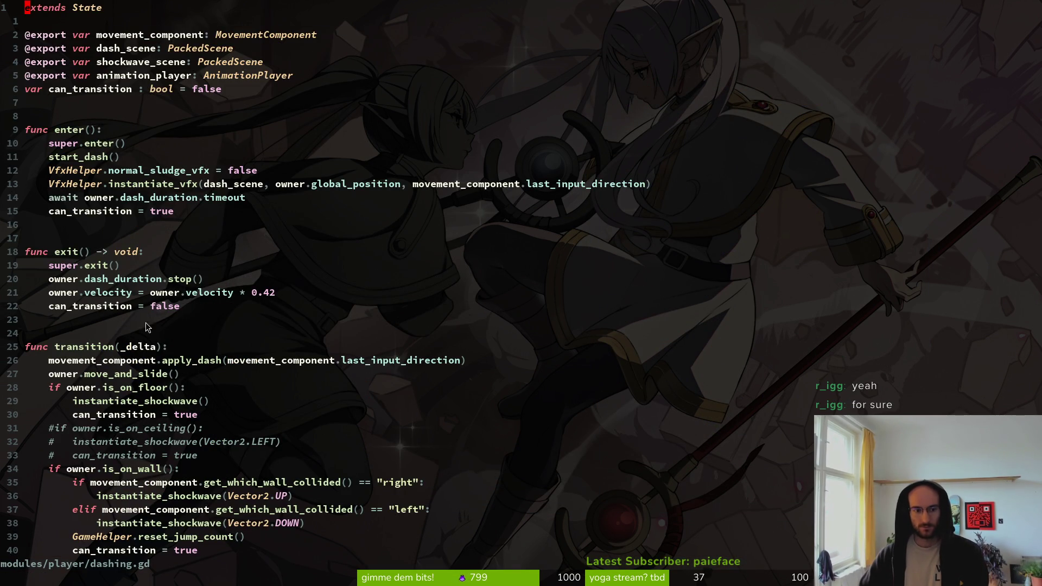
Pick the right 'dashing' match to open modules/core/state/dashing.state.gd.
key(ctrl+p)
text(dashinig)
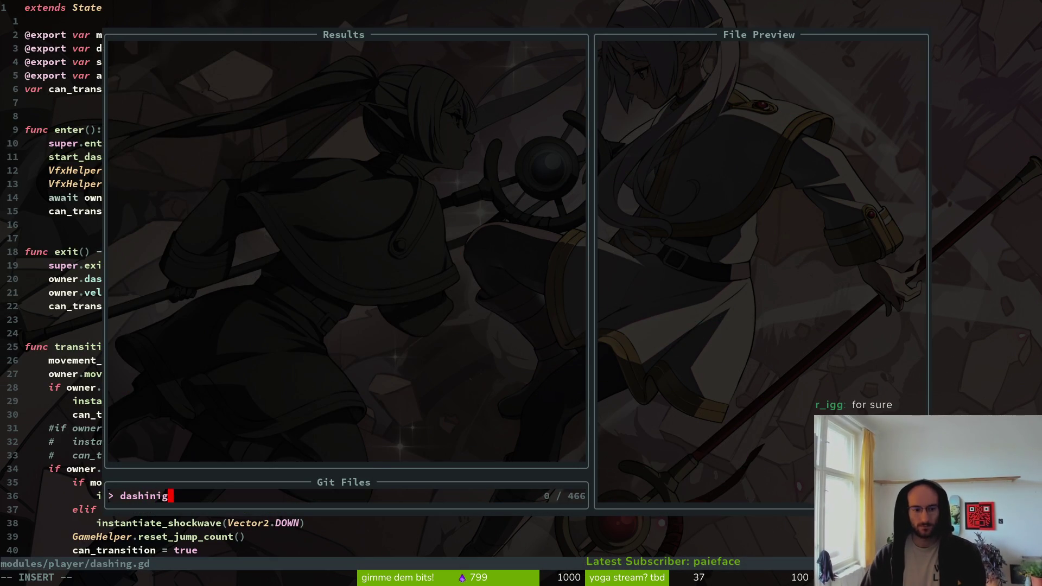
key(BackSpace)
key(BackSpace)
key(Up)
key(Return)
key(ctrl+p)
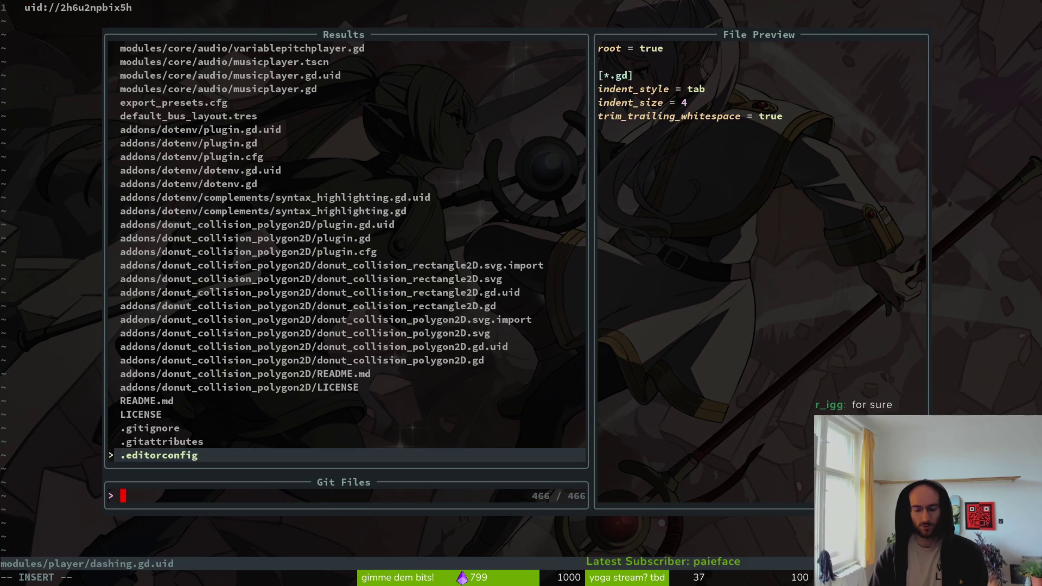
text(dashing)
key(Up)
key(Up)
key(Return)
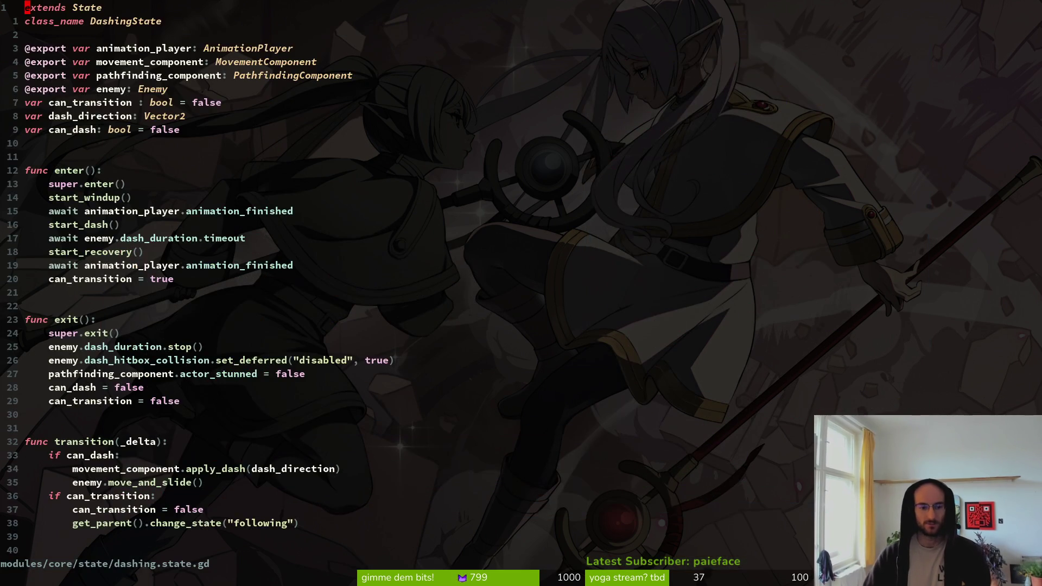
Review enter()'s windup, start_dash() call and animation_finished waits in dashing.state.gd.
drag(54, 198, 144, 290)
key(Escape)
click(117, 224)
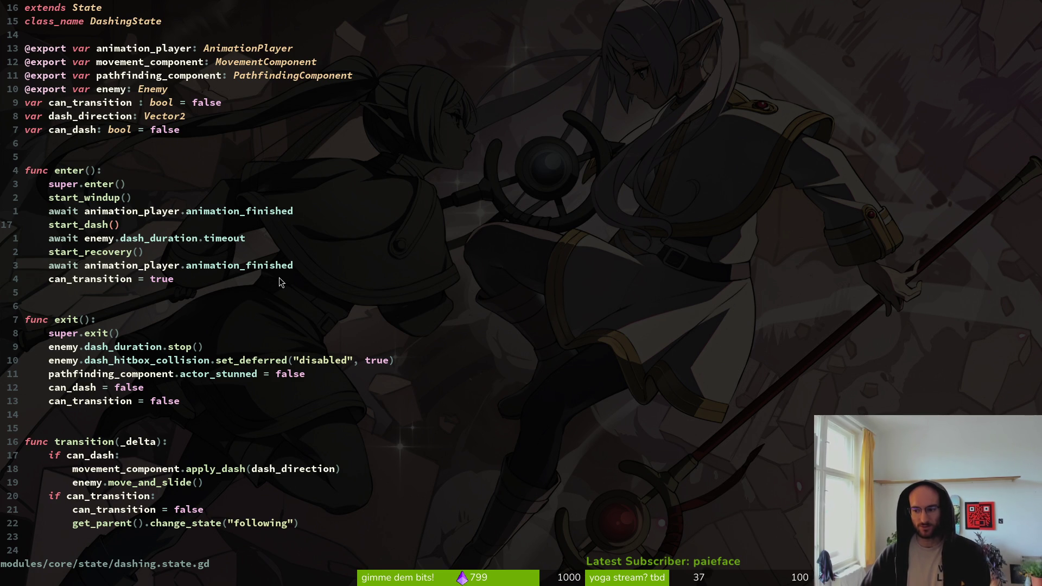
drag(93, 197, 168, 293)
click(168, 265)
scroll(174, 375, down, 3)
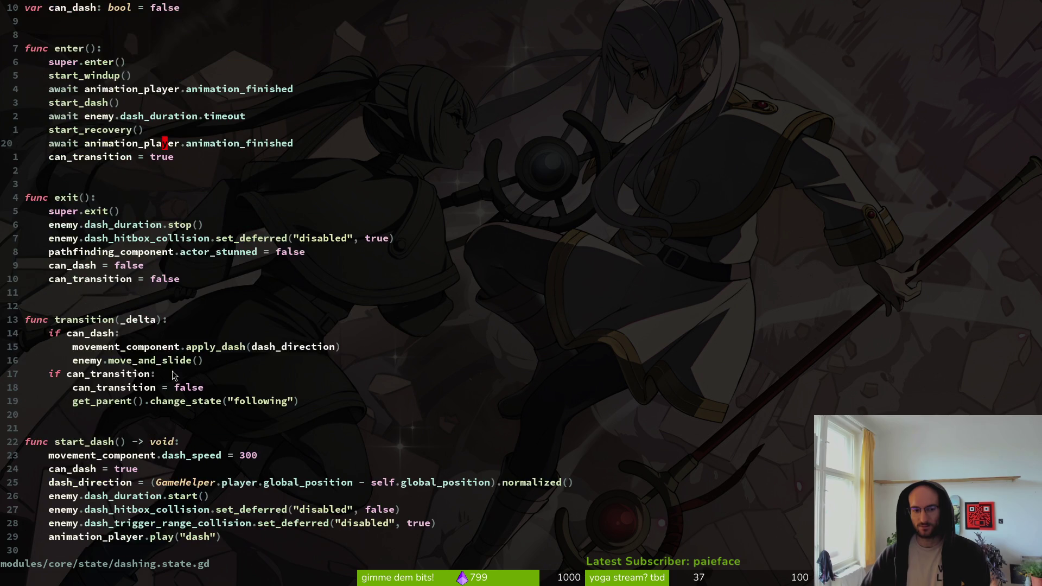
scroll(174, 374, down, 3)
scroll(136, 380, down, 2)
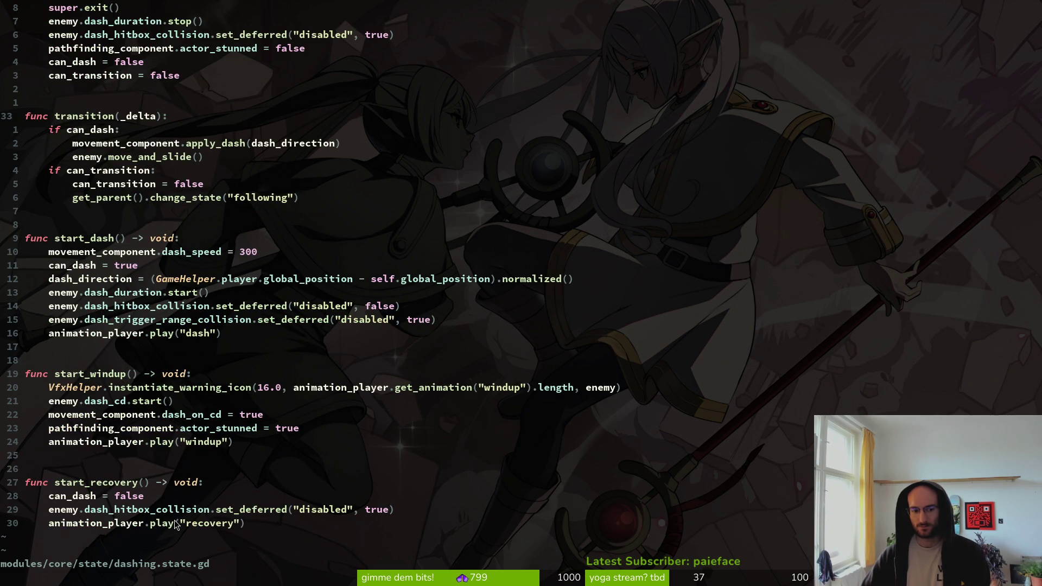
scroll(175, 520, up, 8)
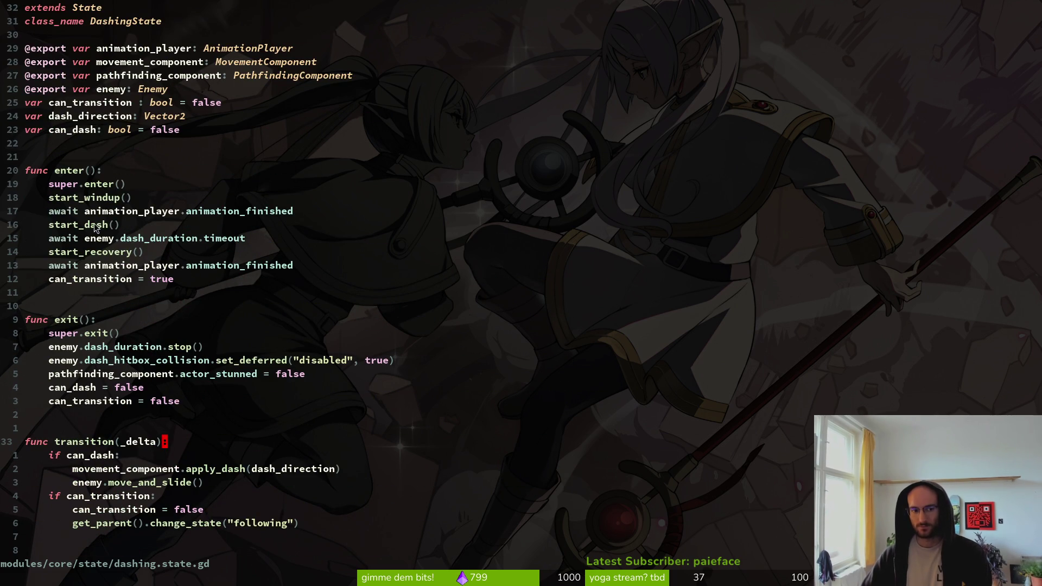
click(118, 225)
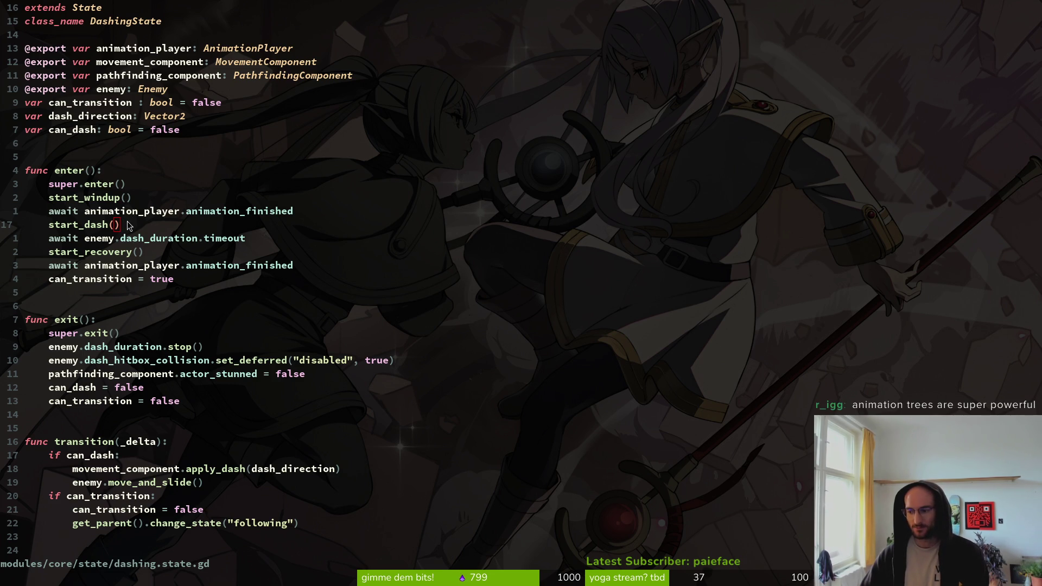
Switch back to the wasp scene in the Godot editor.
key(alt+Tab)
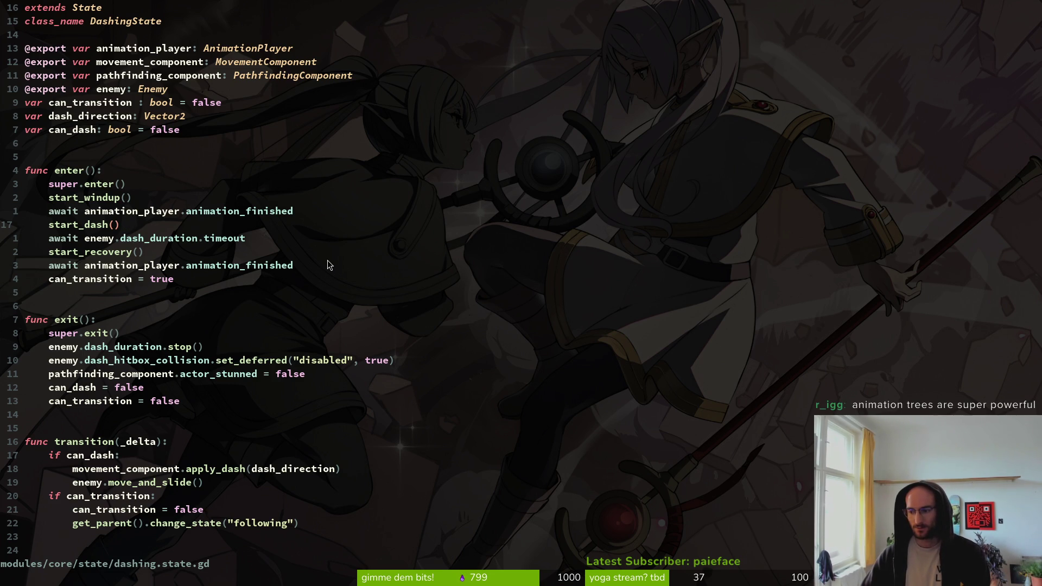
key(alt+Tab)
scroll(66, 152, up, 3)
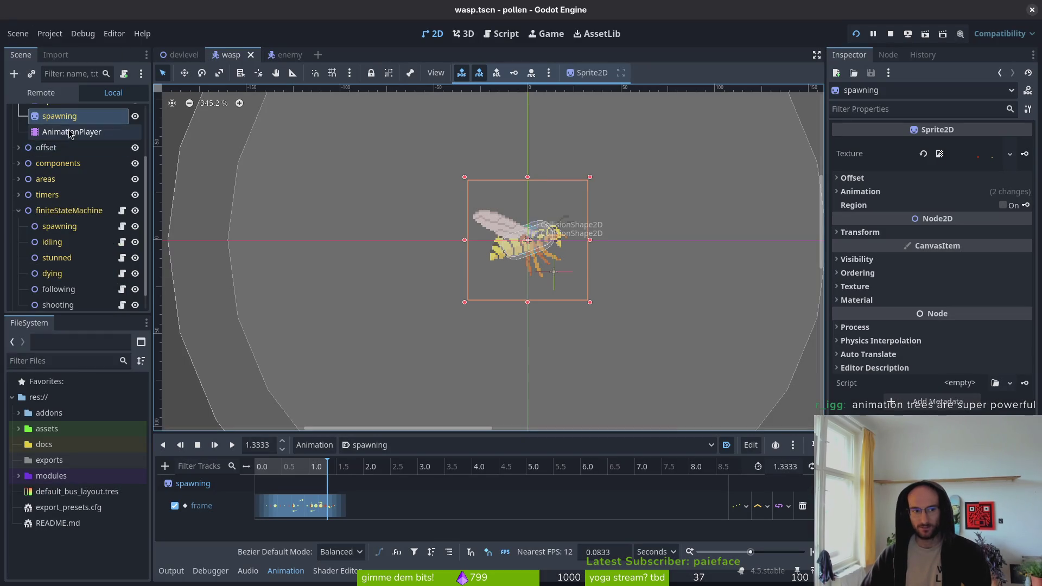
Collapse the finiteStateMachine and sprite branches and save the wasp scene.
click(19, 287)
key(ctrl+s)
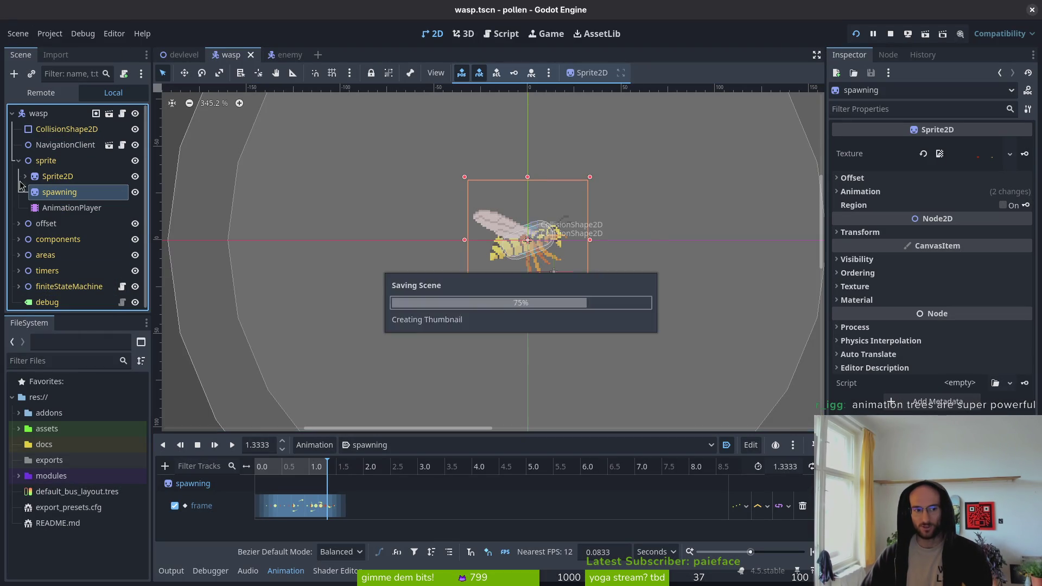
click(18, 161)
key(ctrl+s)
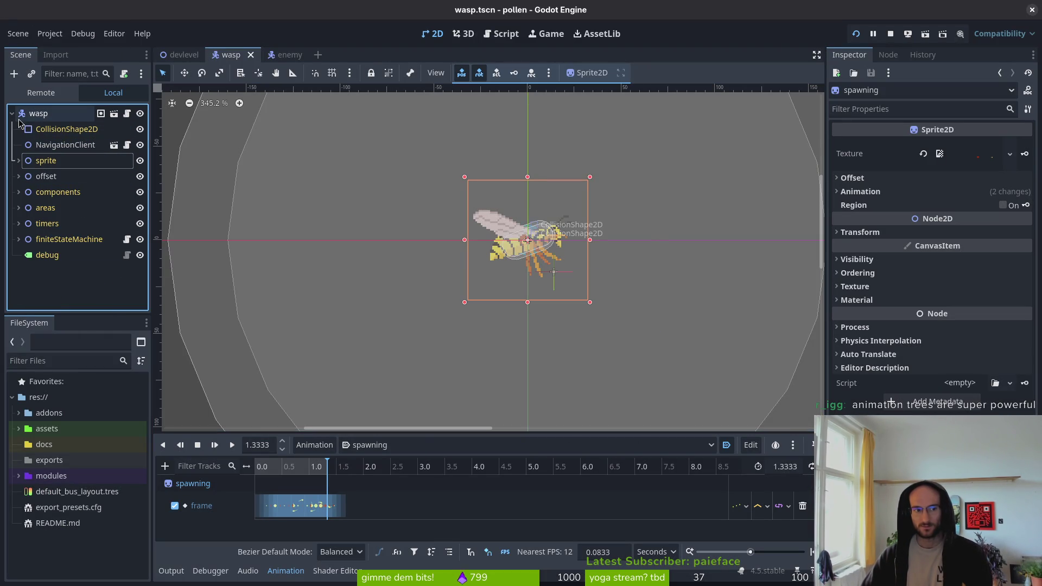
Add an AnimationTree child node under the wasp root, found by searching 'antre'.
click(43, 116)
key(ctrl+a)
text(antre)
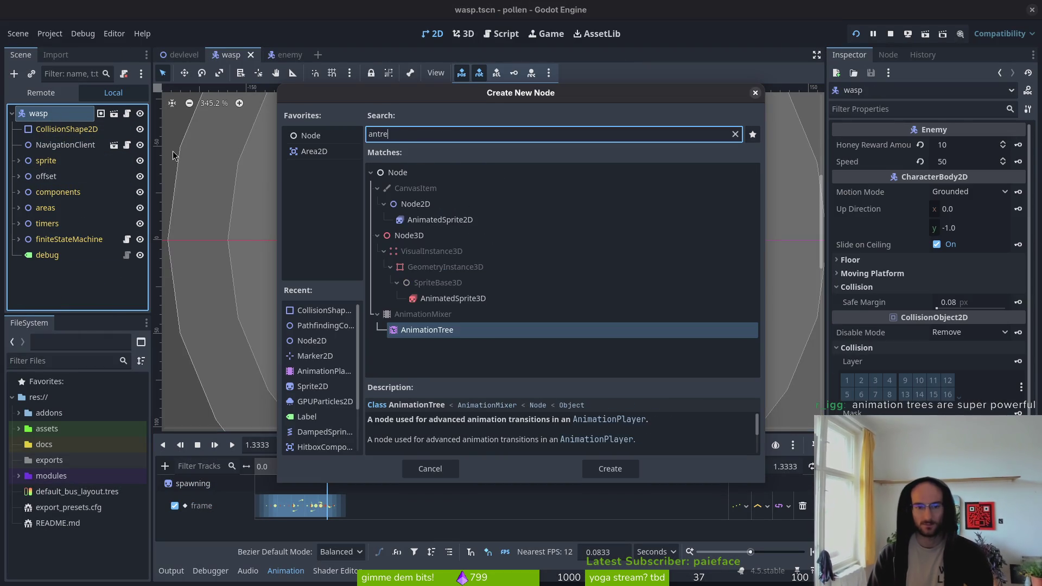
key(Return)
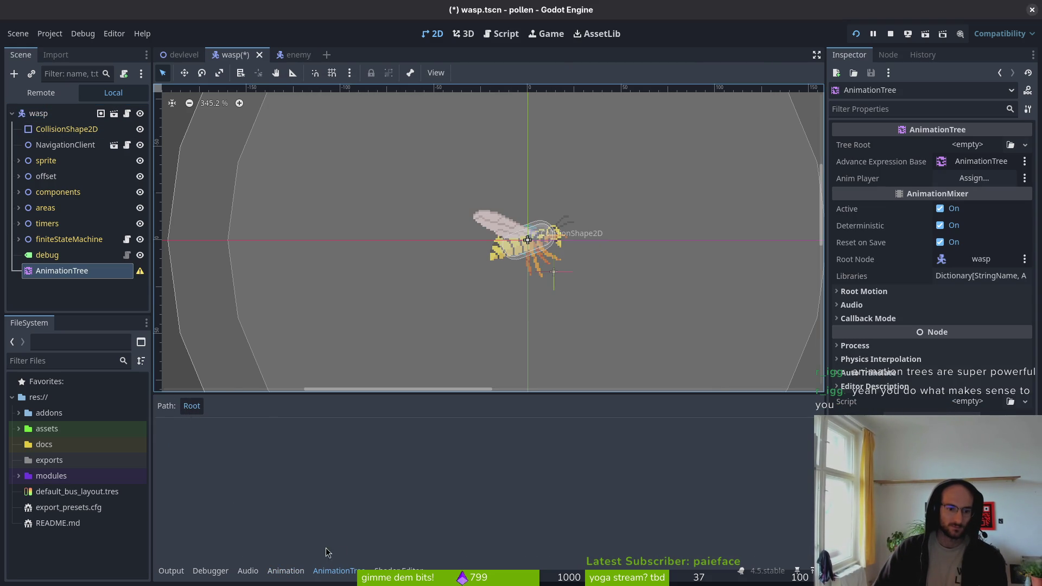
Try a new AnimationRootNode tree root, revert it to empty, then start assigning the Anim Player.
click(970, 146)
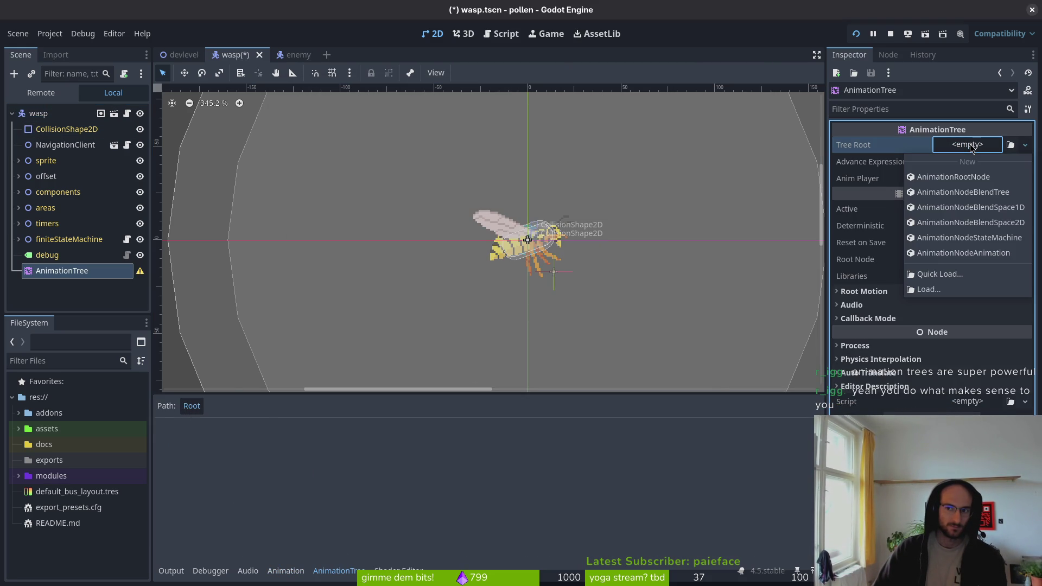
click(988, 179)
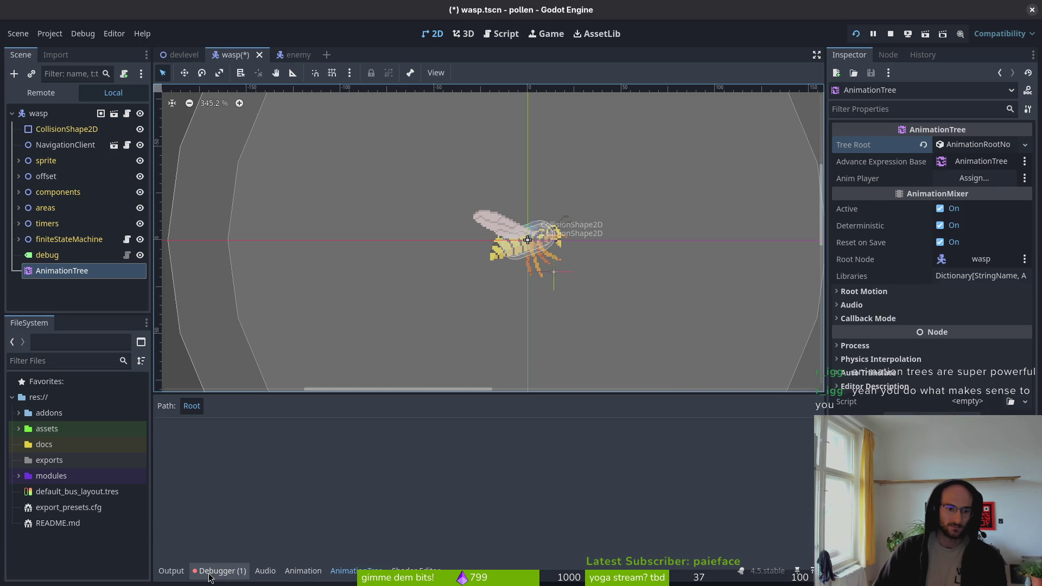
click(991, 146)
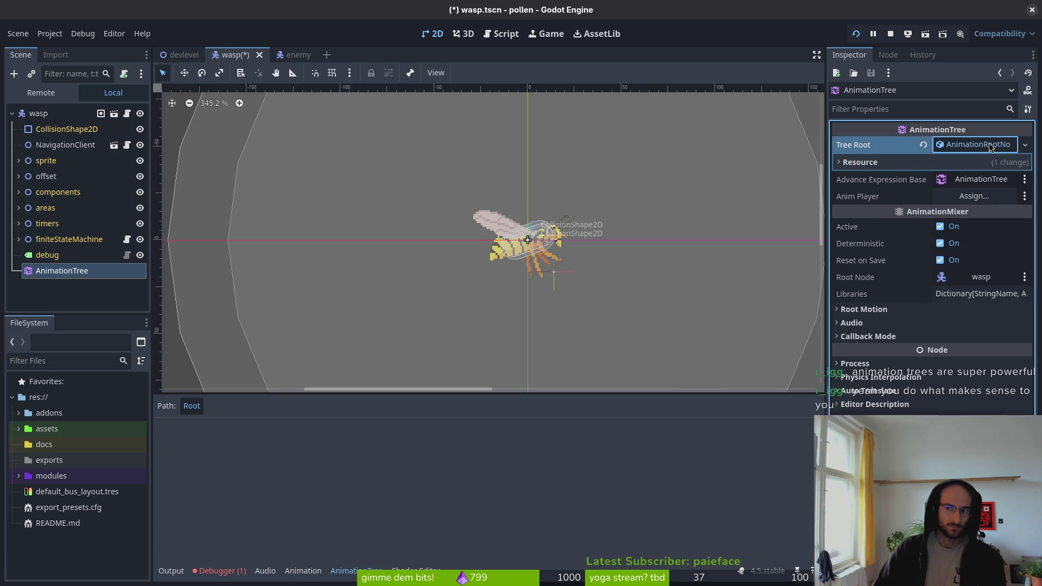
click(991, 146)
click(923, 144)
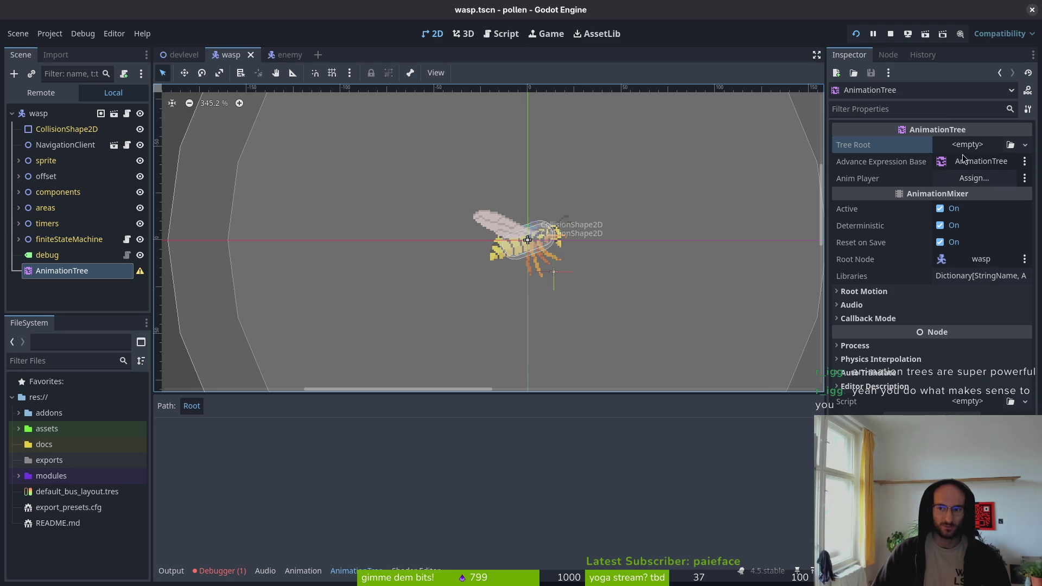
click(974, 180)
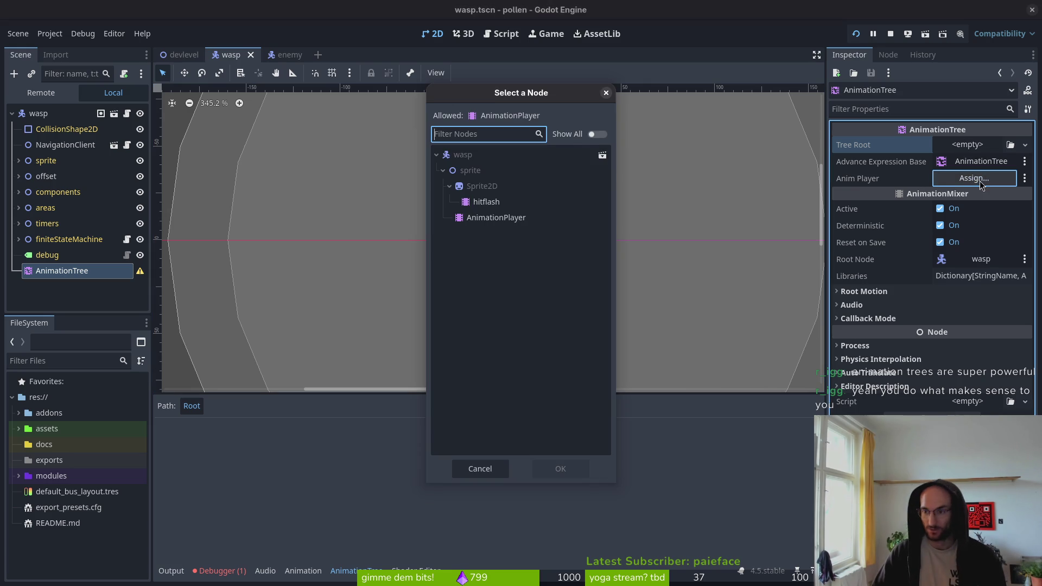
Dismiss the Anim Player picker unassigned and open AnimationRootNode's docs from the Tree Root tooltip.
click(606, 93)
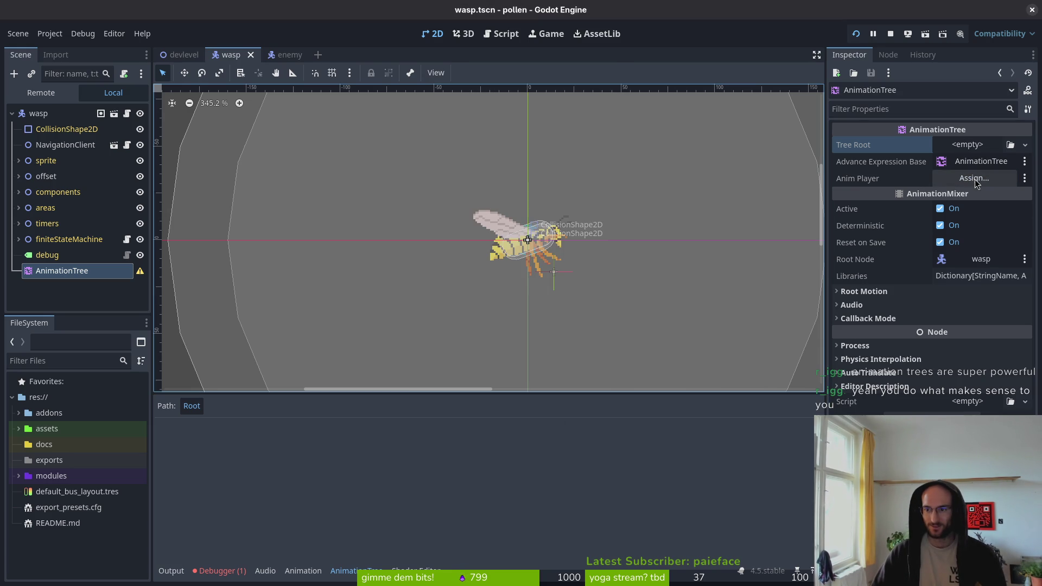
click(974, 178)
click(605, 93)
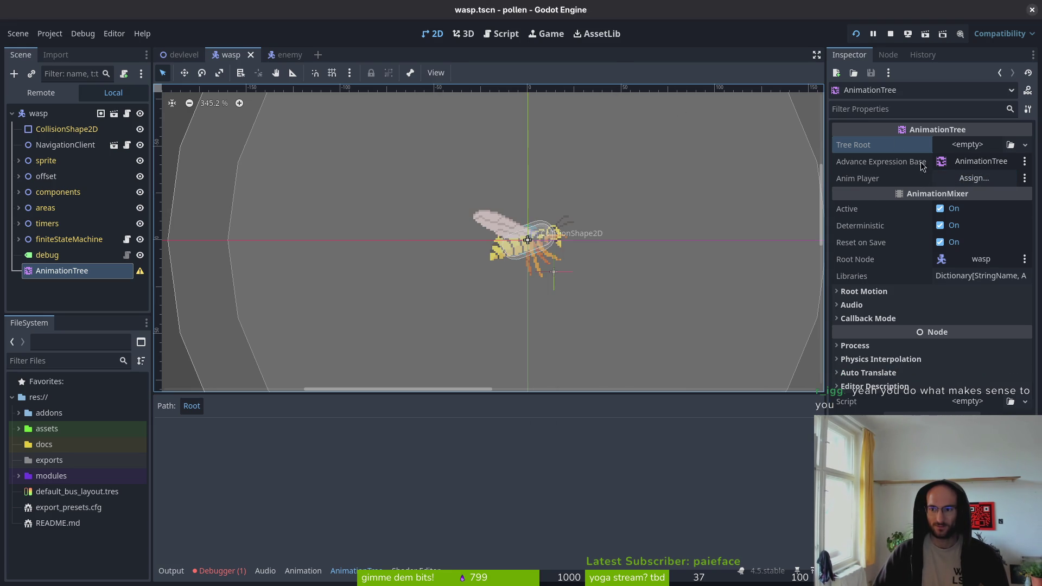
click(985, 147)
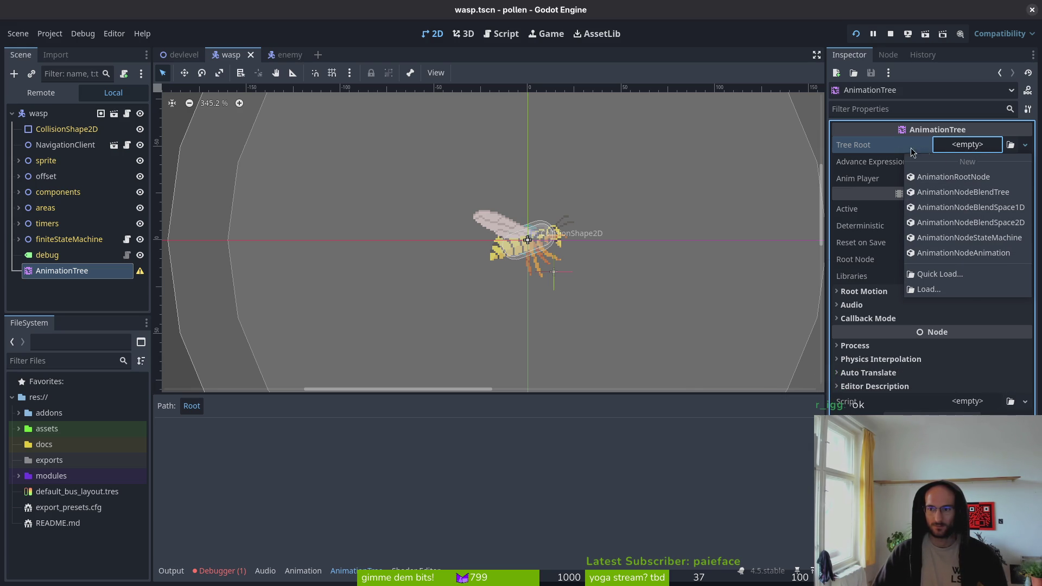
click(871, 145)
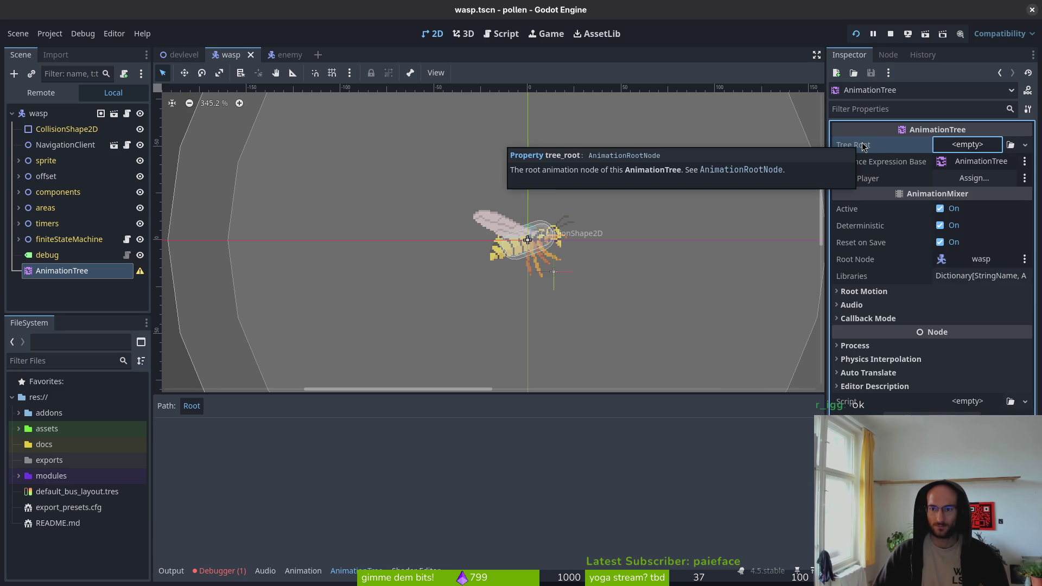
click(741, 171)
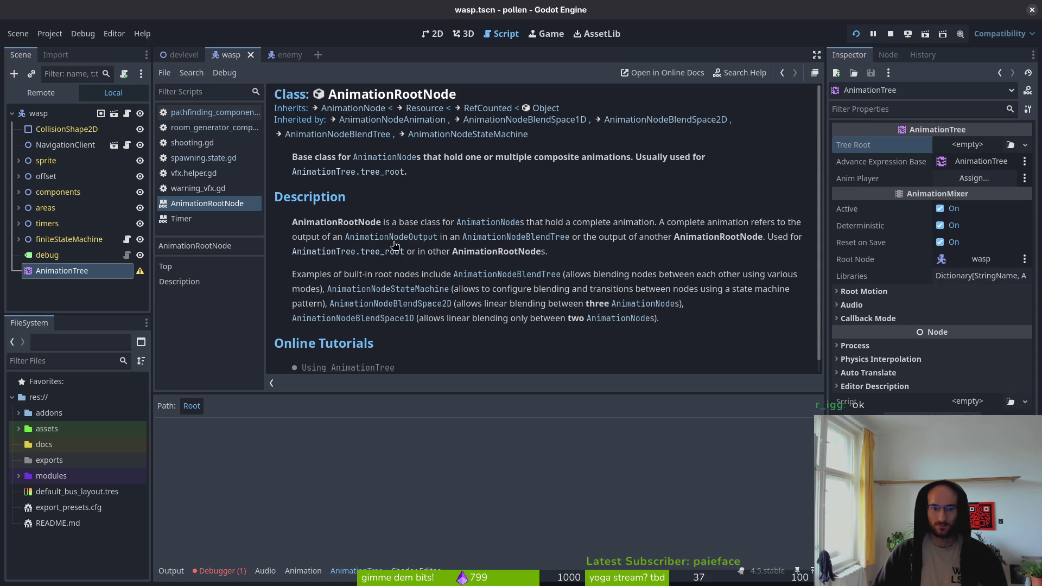
Set the AnimationTree's Tree Root to a new AnimationRootNode.
scroll(505, 335, down, 1)
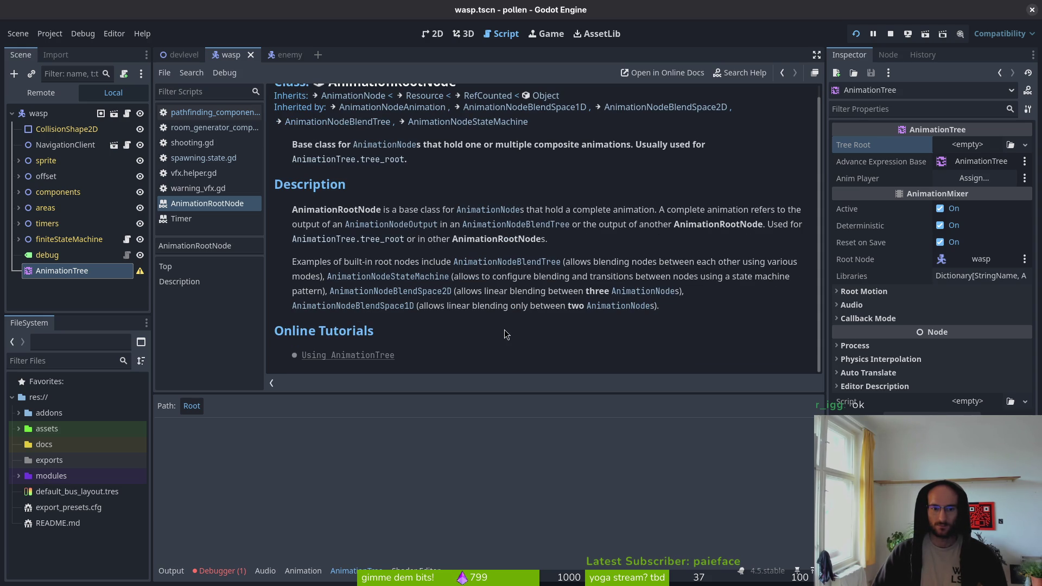
click(967, 144)
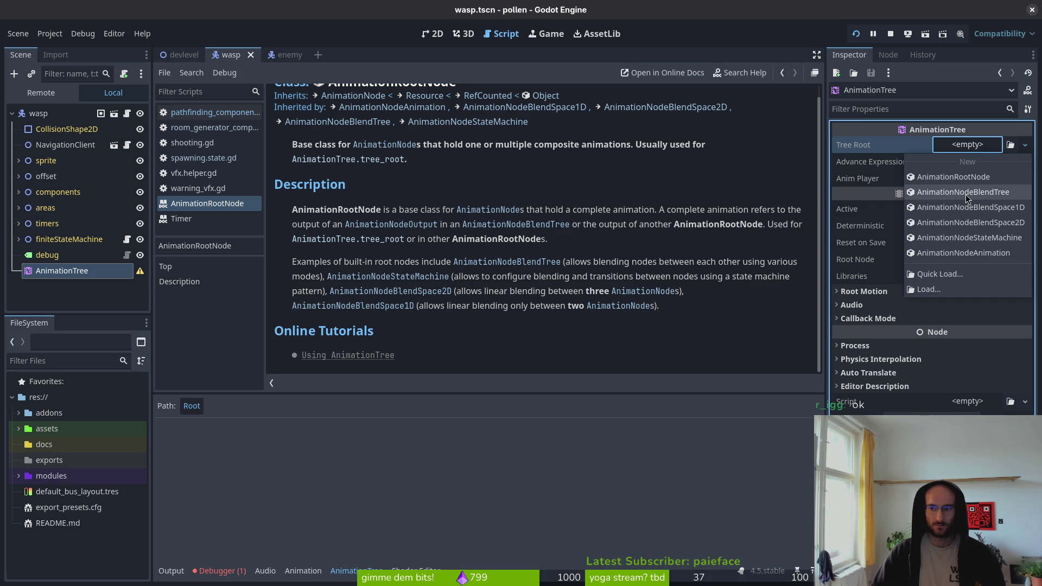
click(969, 177)
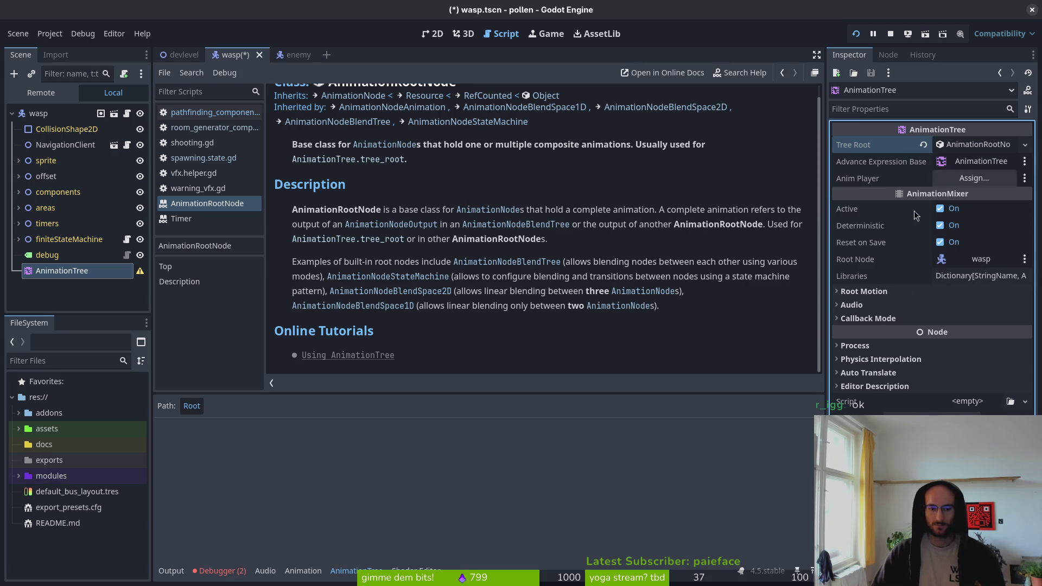
Back in the 2D view, assign the wasp's AnimationPlayer as the tree's Anim Player.
click(434, 33)
click(965, 178)
click(529, 225)
click(552, 471)
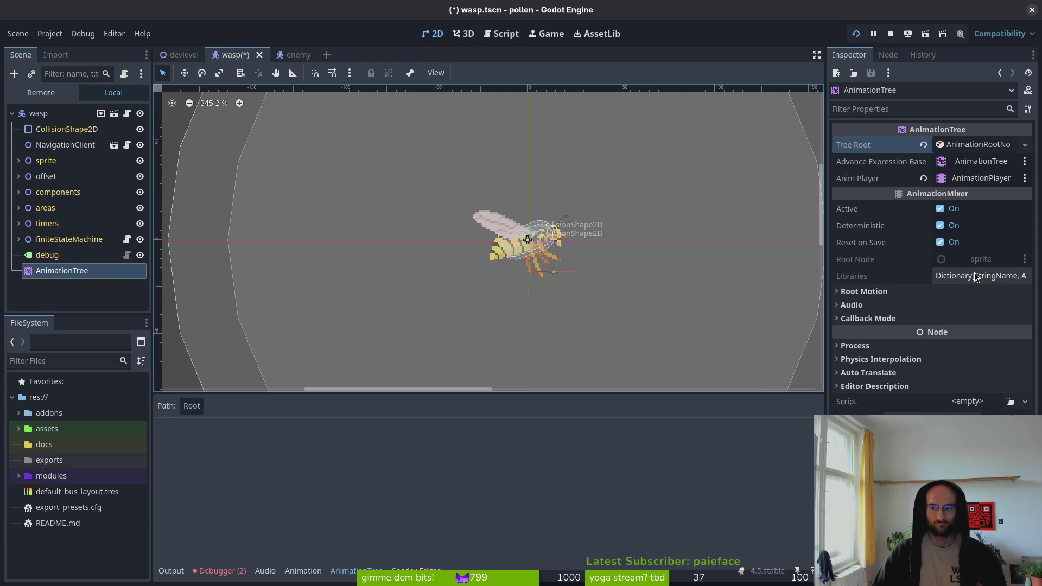
mouse_move(874, 213)
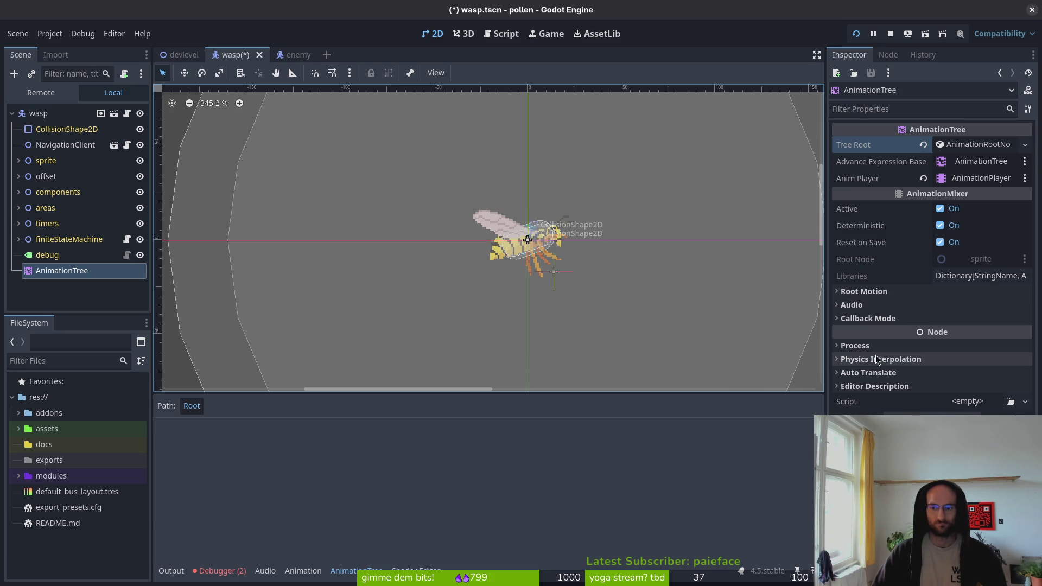
click(343, 572)
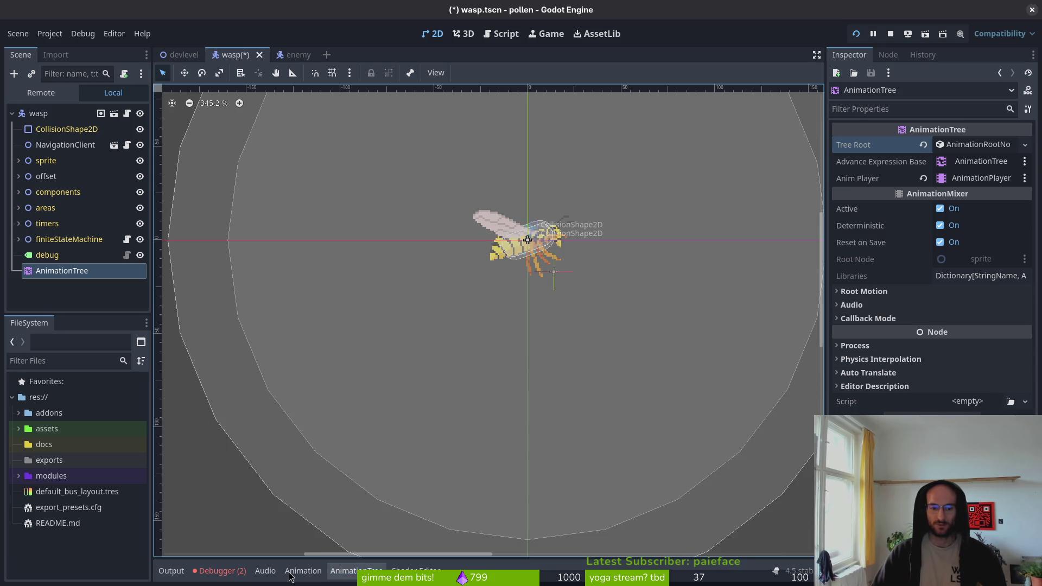
click(344, 572)
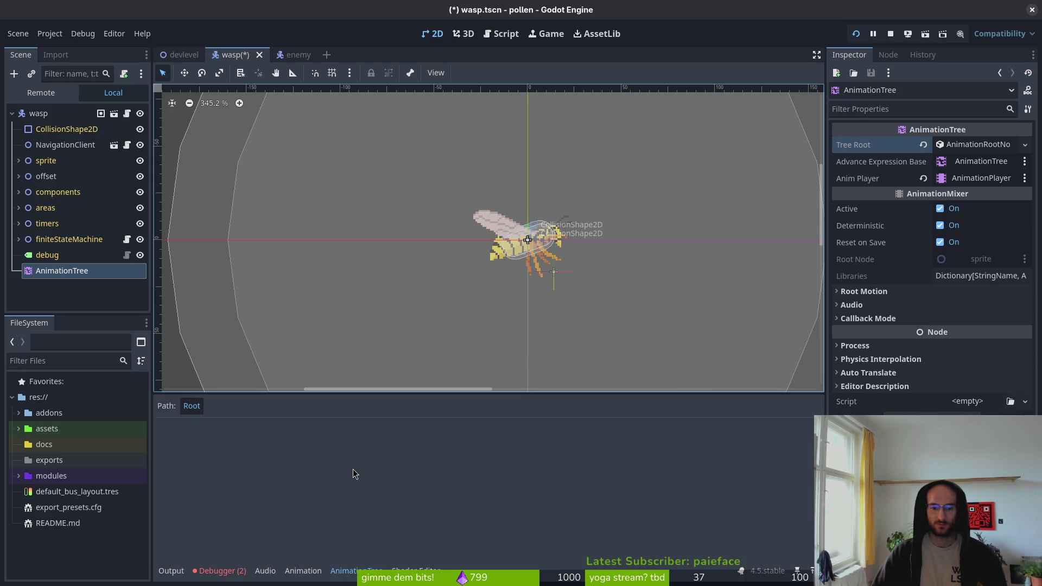
click(975, 165)
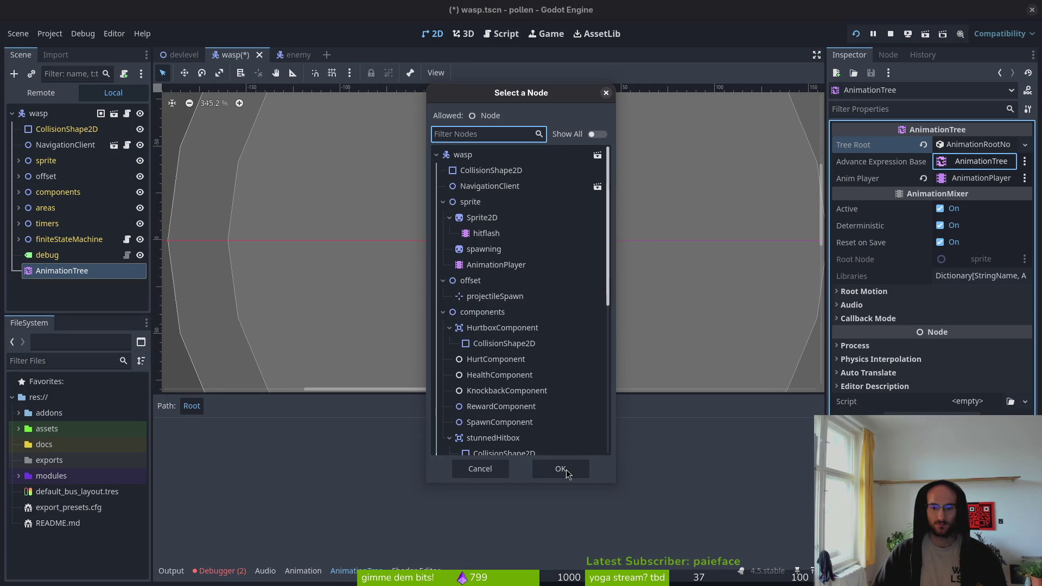
click(478, 470)
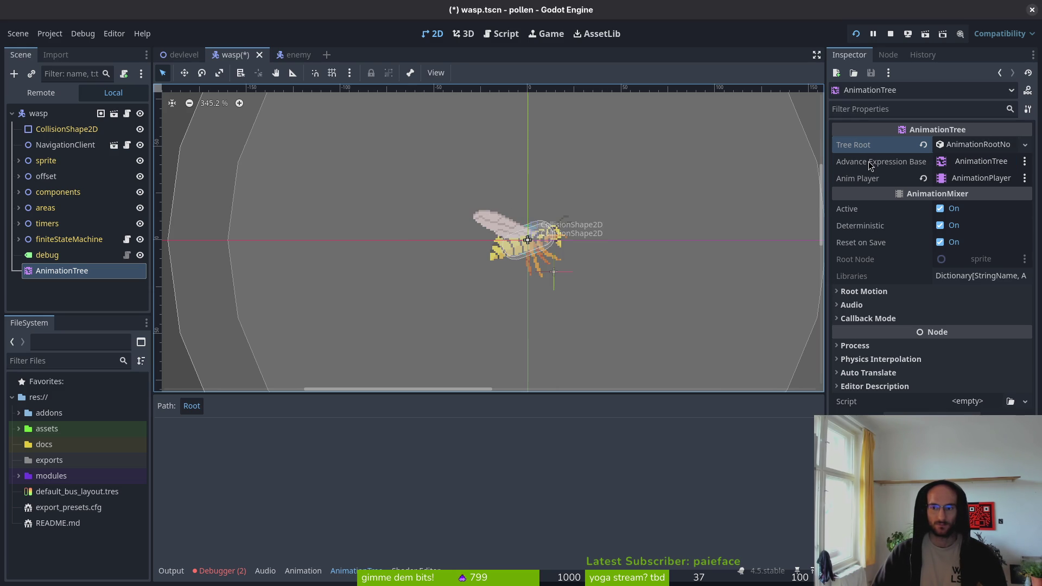
mouse_move(870, 165)
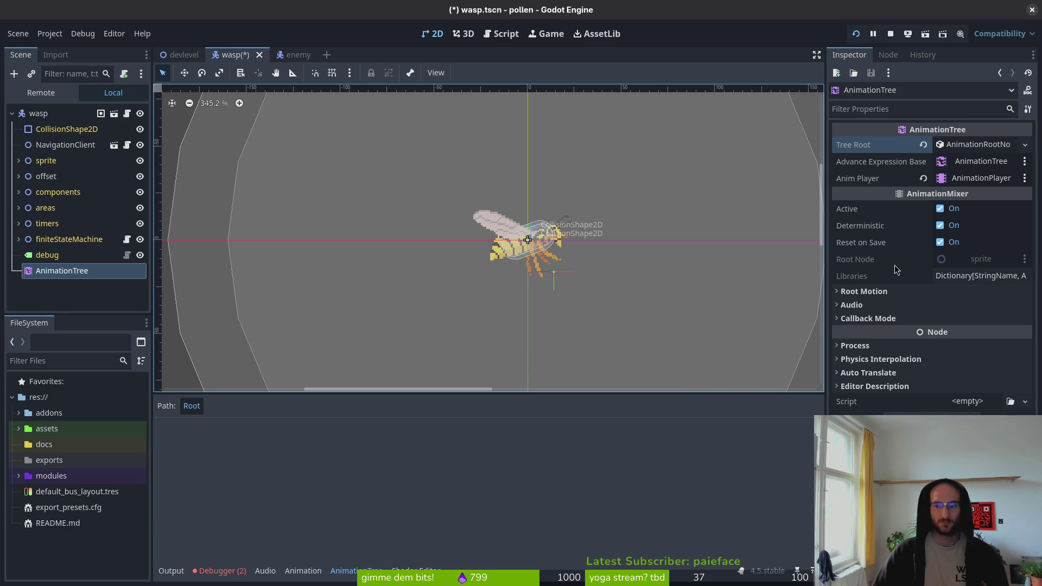
click(889, 292)
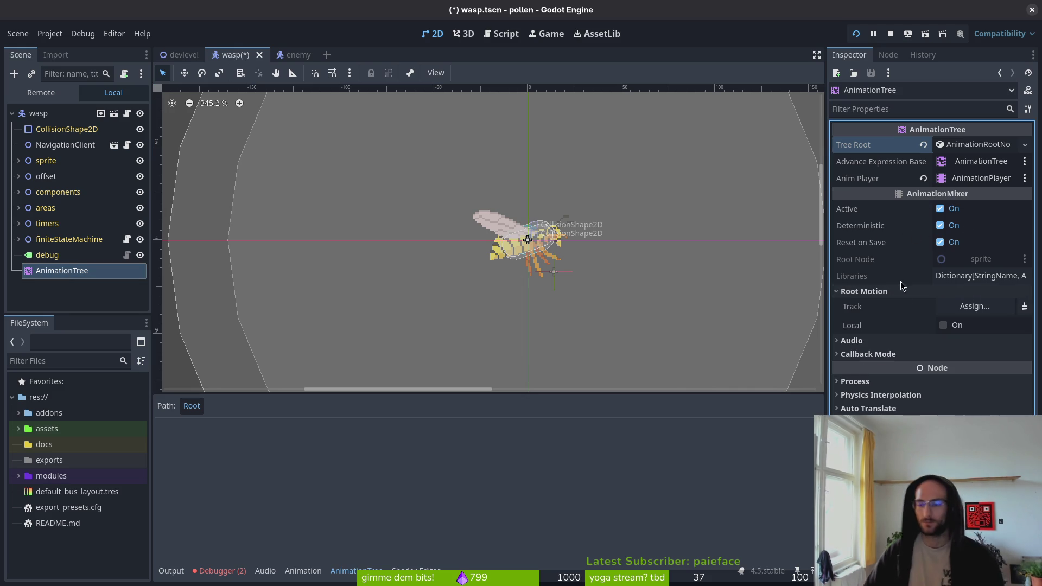
click(977, 306)
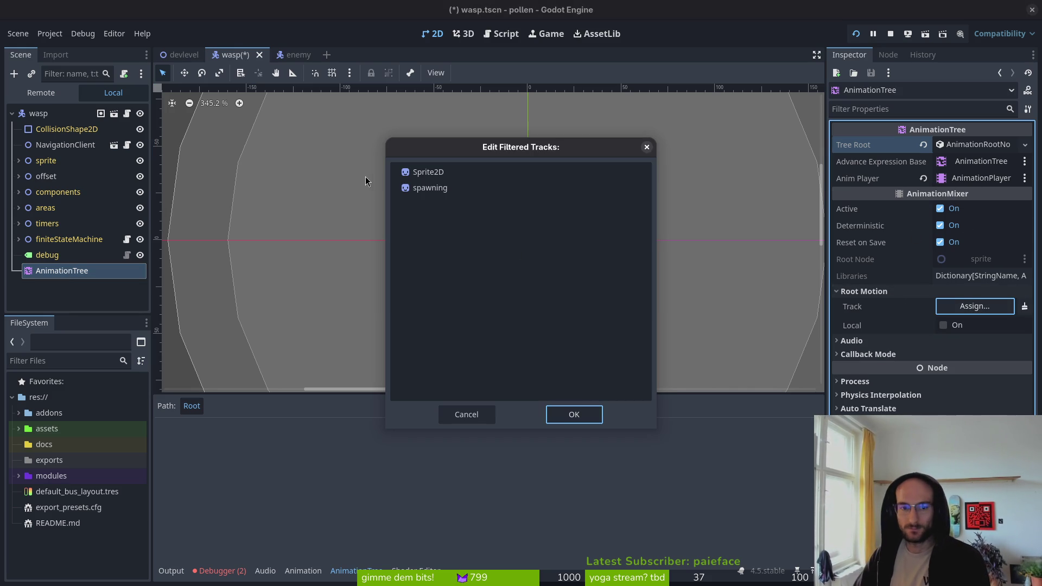
click(467, 415)
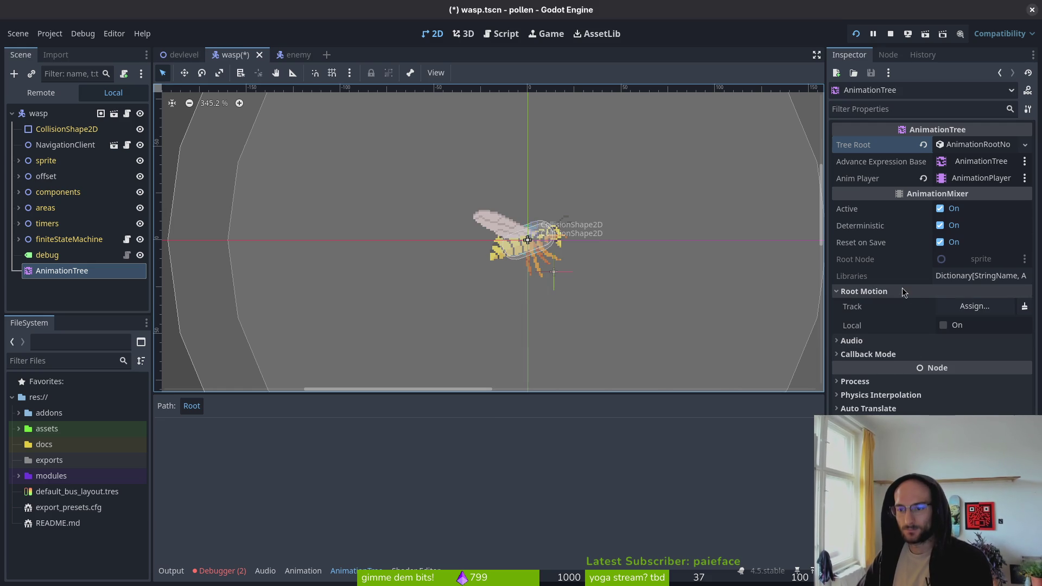
click(903, 292)
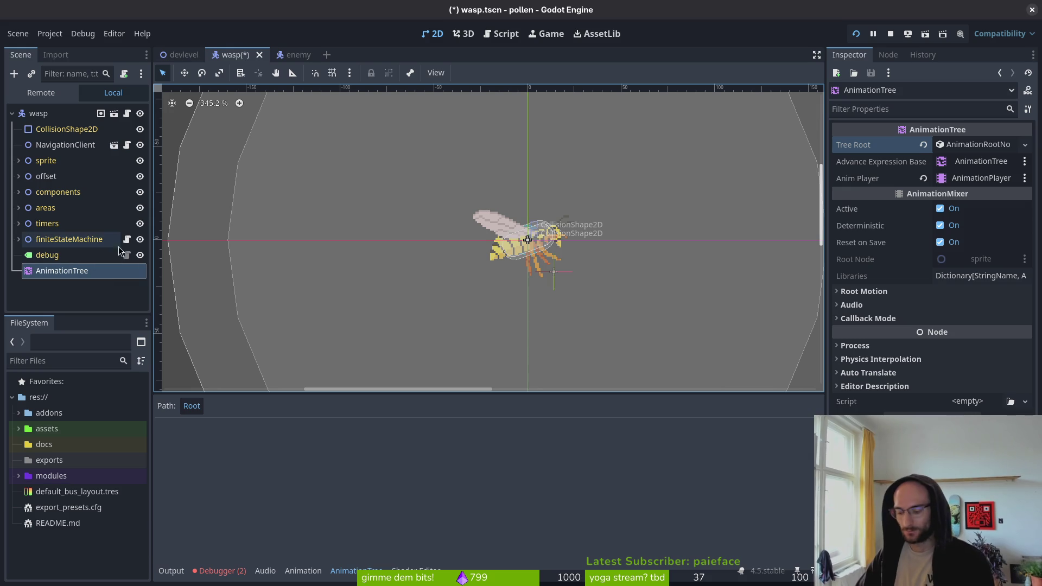
Delete the AnimationTree node from the wasp scene and save it.
key(Delete)
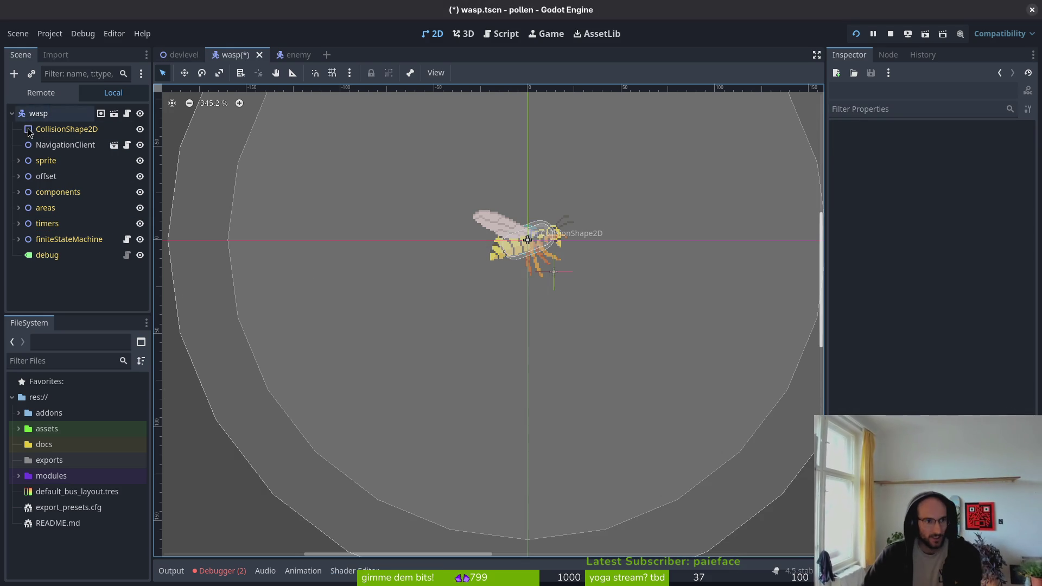
scroll(510, 271, up, 2)
scroll(551, 219, down, 2)
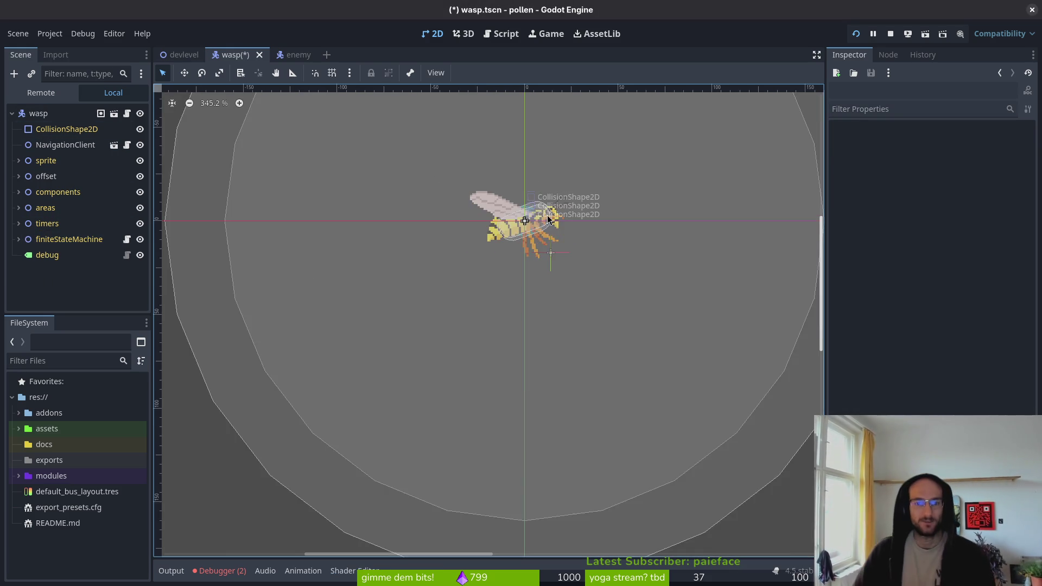
scroll(551, 220, up, 2)
scroll(509, 356, down, 2)
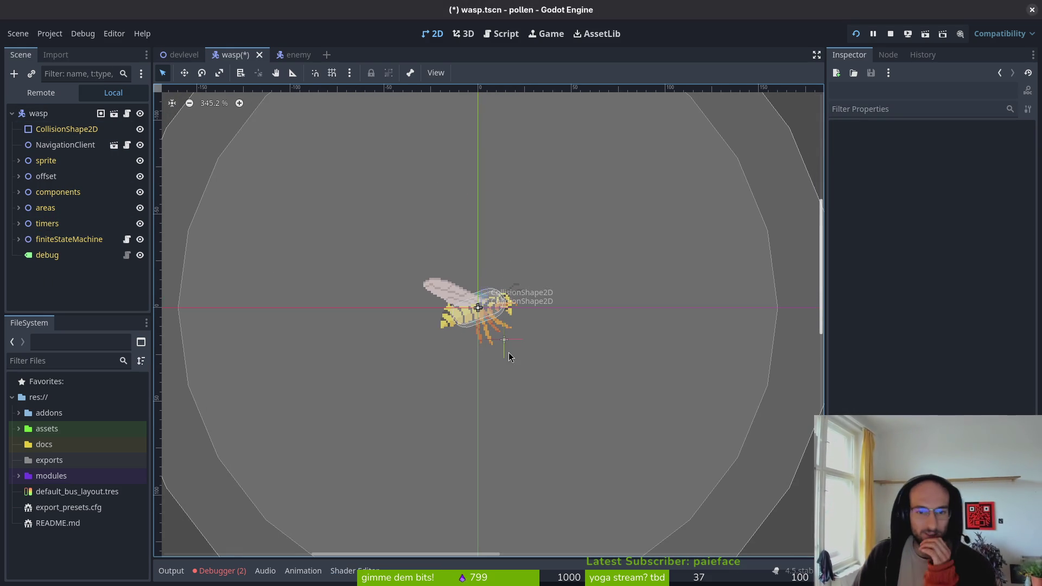
click(12, 114)
click(14, 115)
click(13, 114)
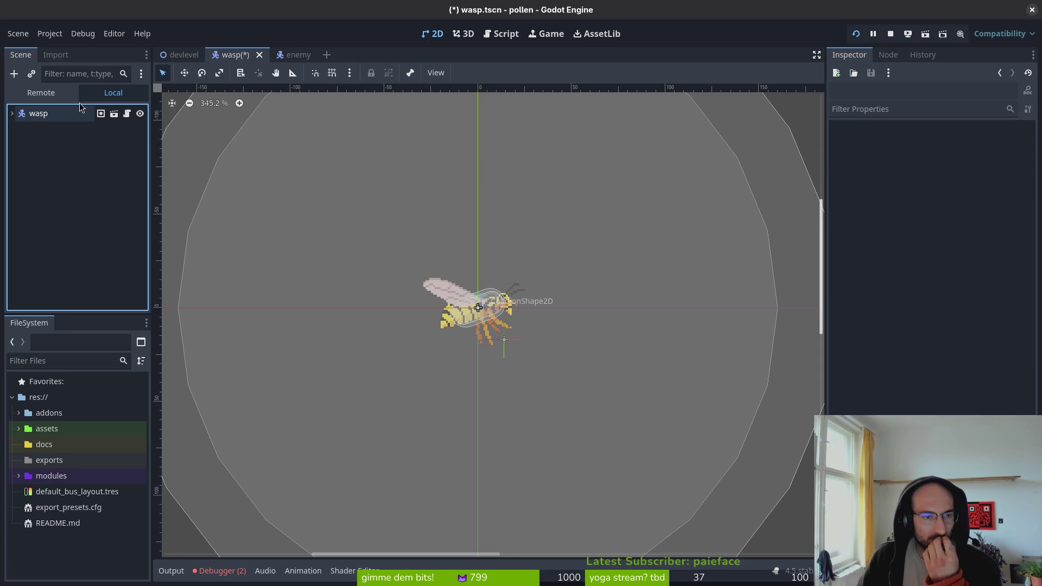
click(13, 115)
key(ctrl+s)
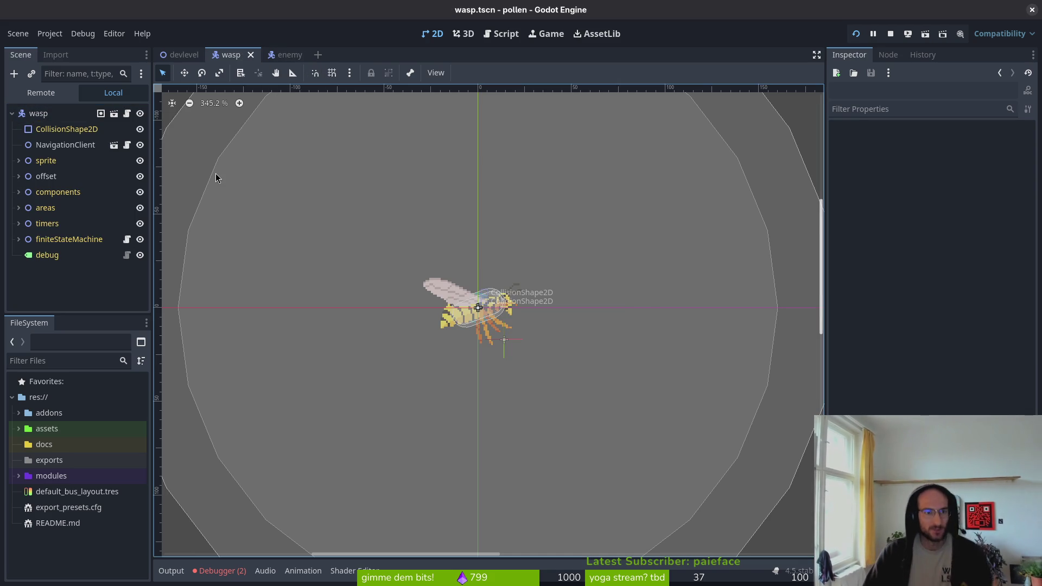
Close the enemy scene tab and start a debug run of the project.
middle_click(290, 54)
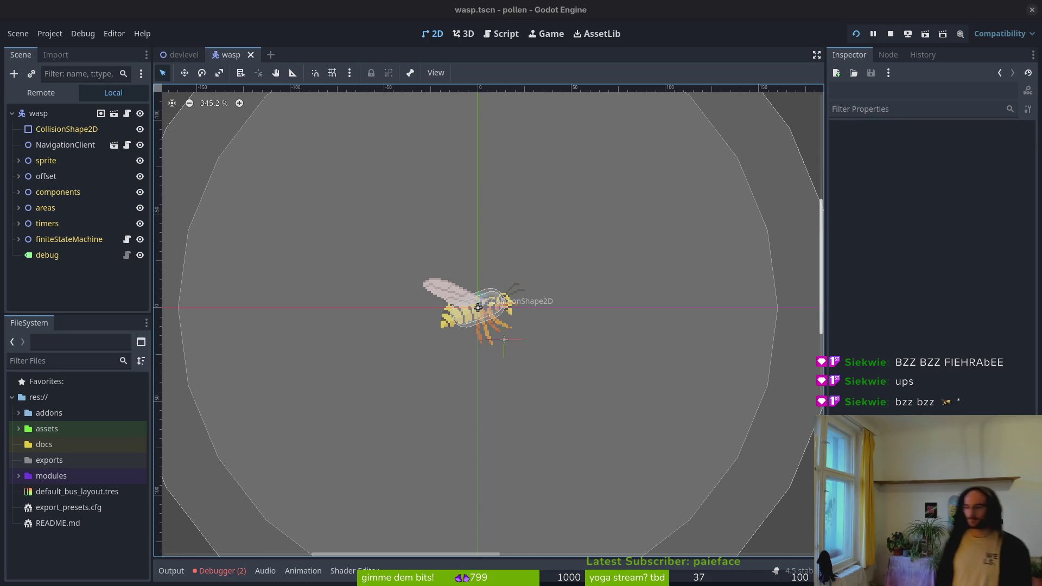
scroll(477, 304, down, 3)
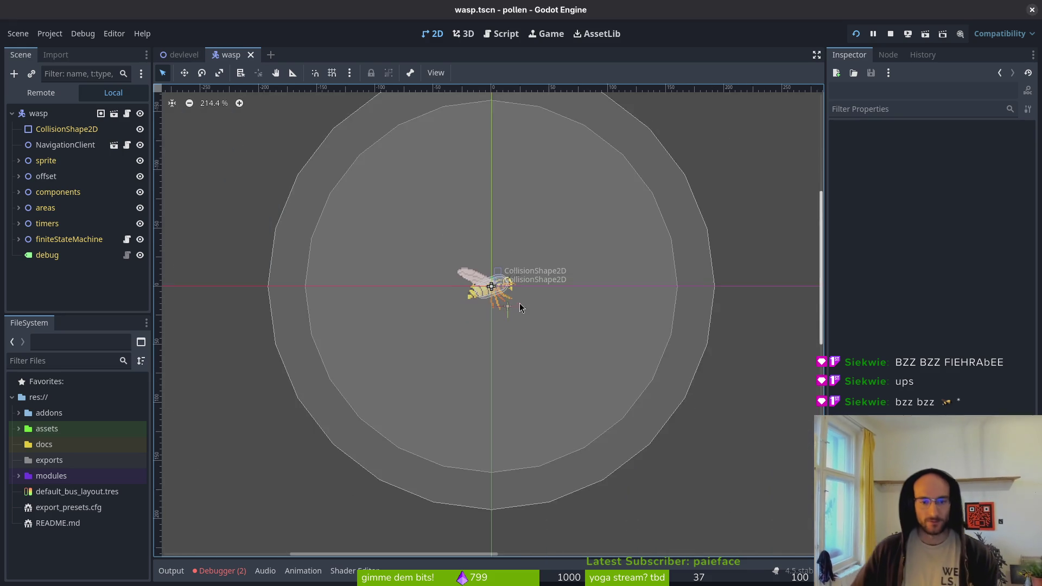
scroll(477, 304, up, 1)
scroll(516, 335, down, 2)
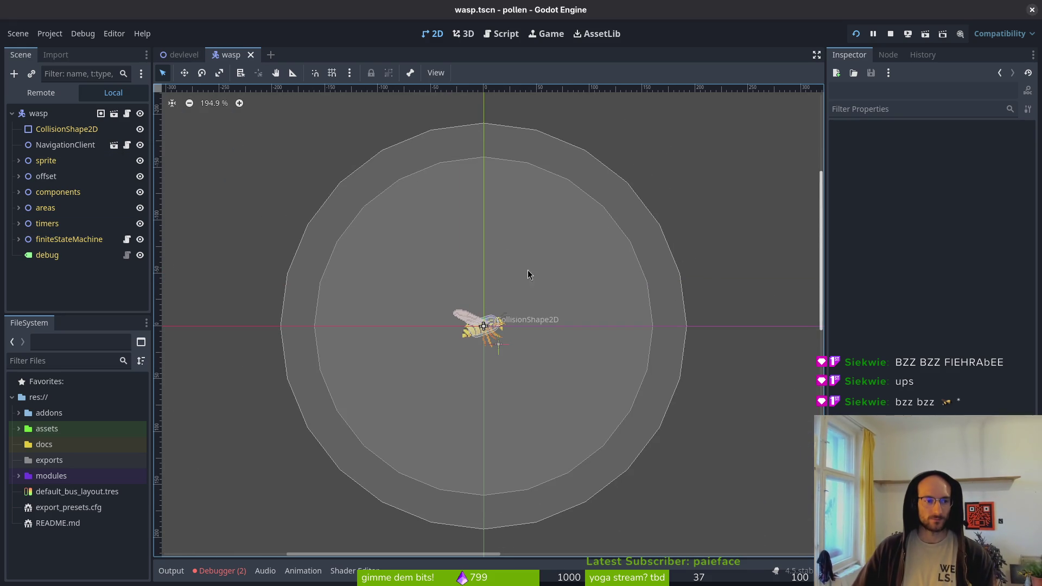
scroll(516, 315, up, 1)
key(ctrl+s)
click(219, 570)
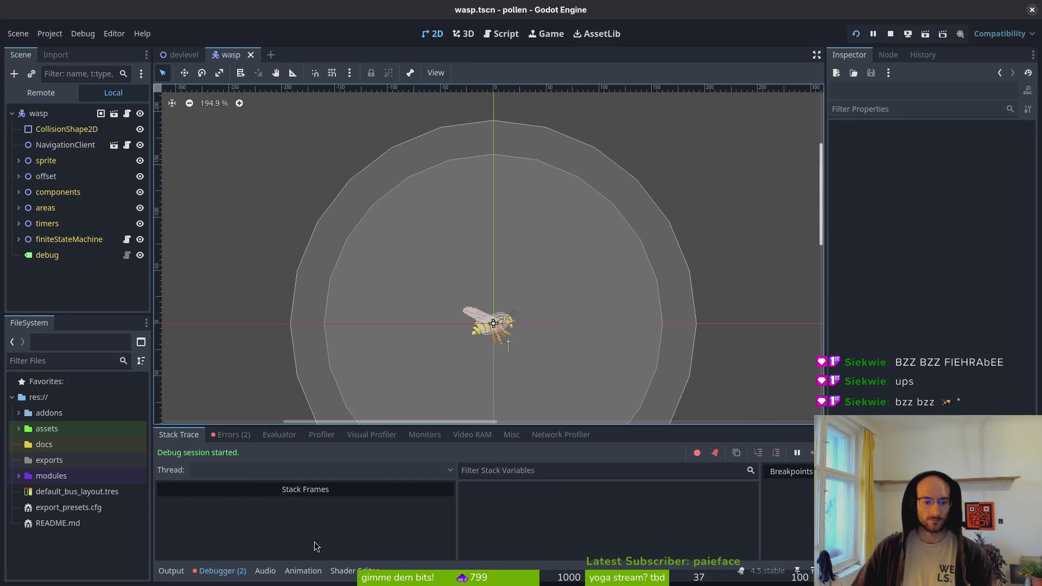
Clear the two logged missing-resource errors in the Debugger and run the game again.
click(230, 435)
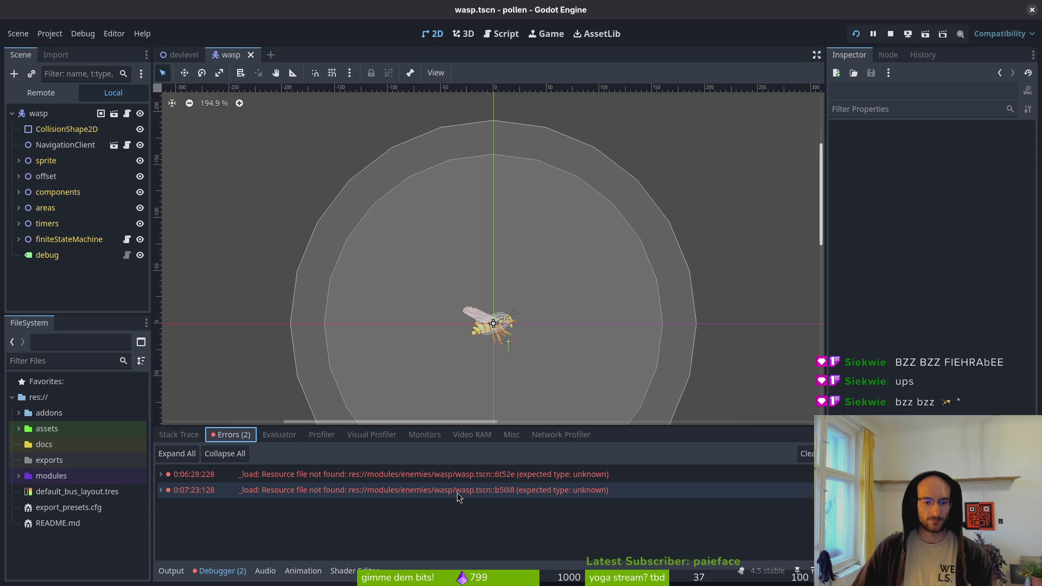
mouse_move(457, 497)
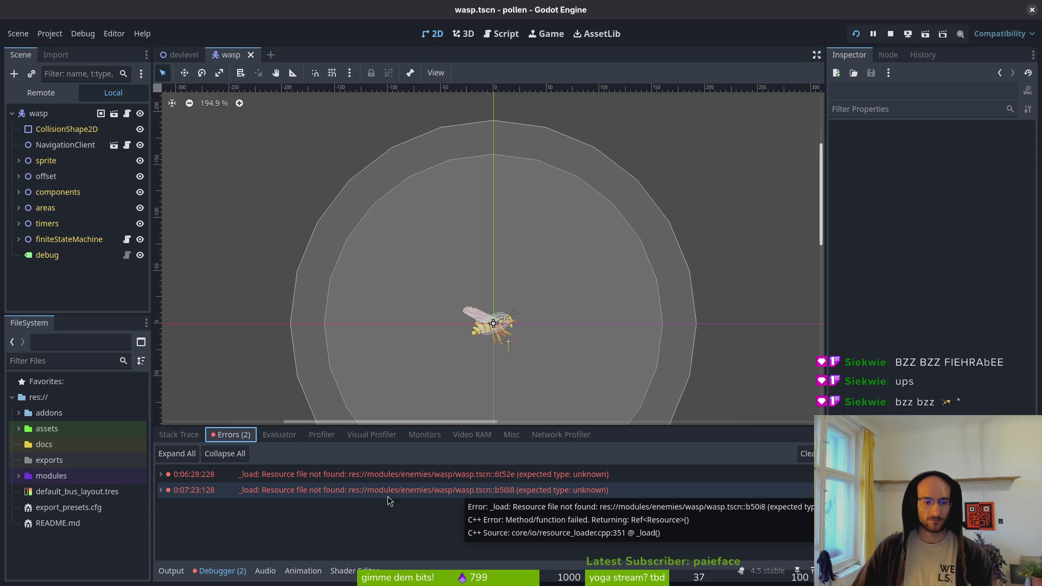
click(807, 454)
click(855, 34)
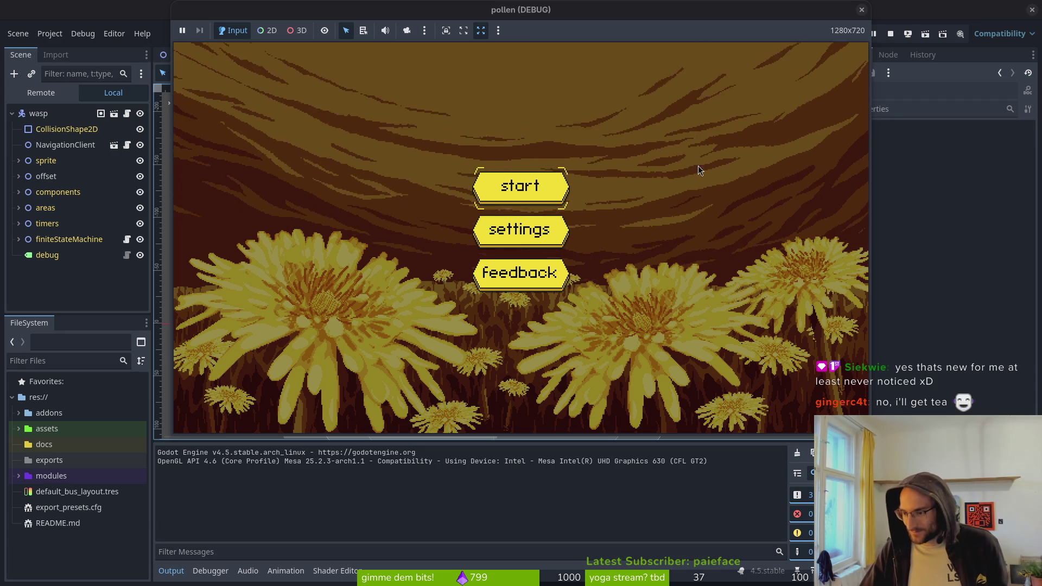
Start a game from the title menu, move left and jump until the run breaks.
mouse_move(485, 11)
mouse_down()
mouse_move(443, 11)
mouse_move(456, 11)
mouse_up()
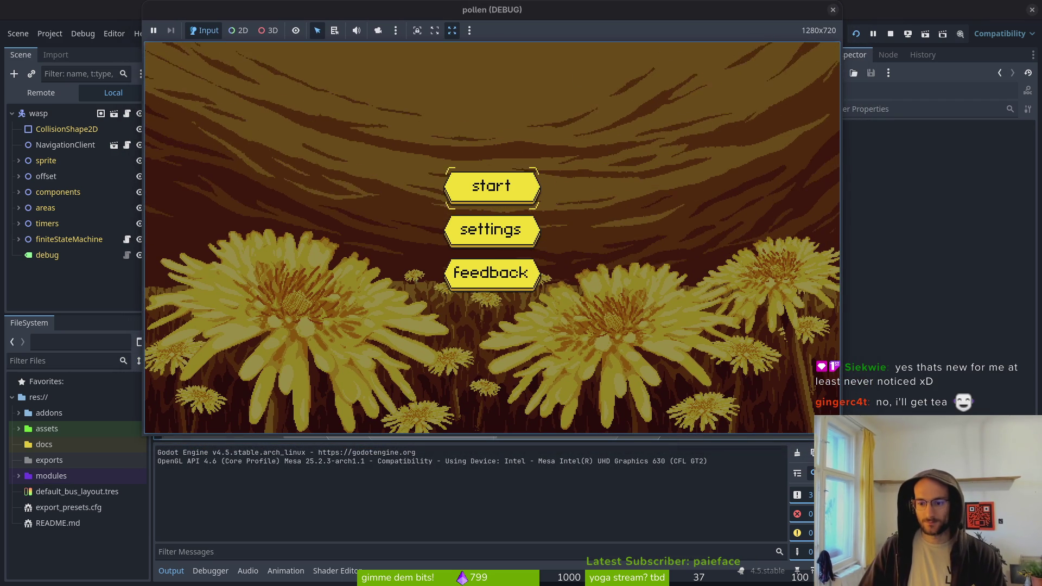
key(alt+Tab)
key(alt+Tab)
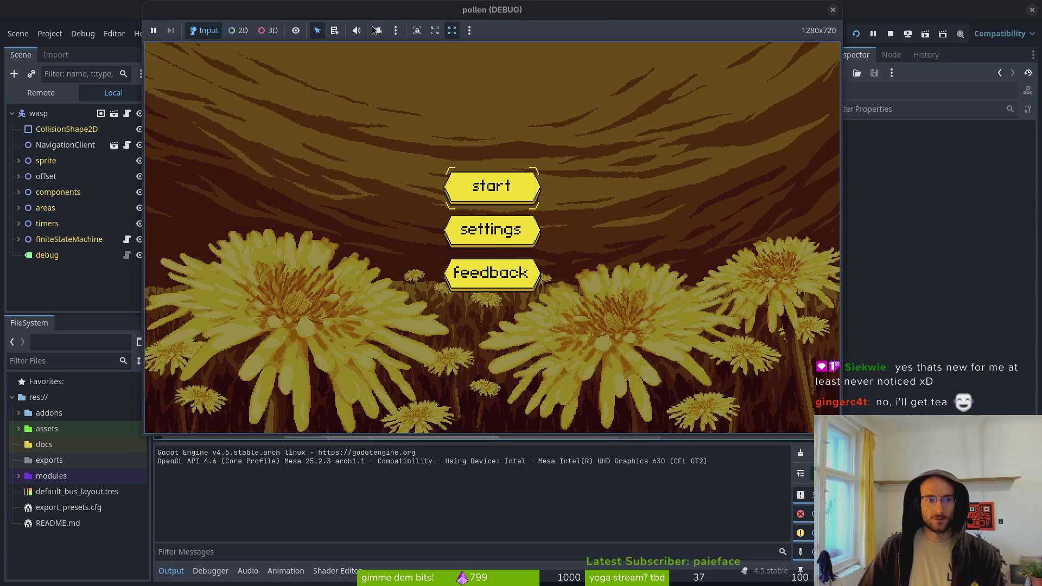
click(485, 191)
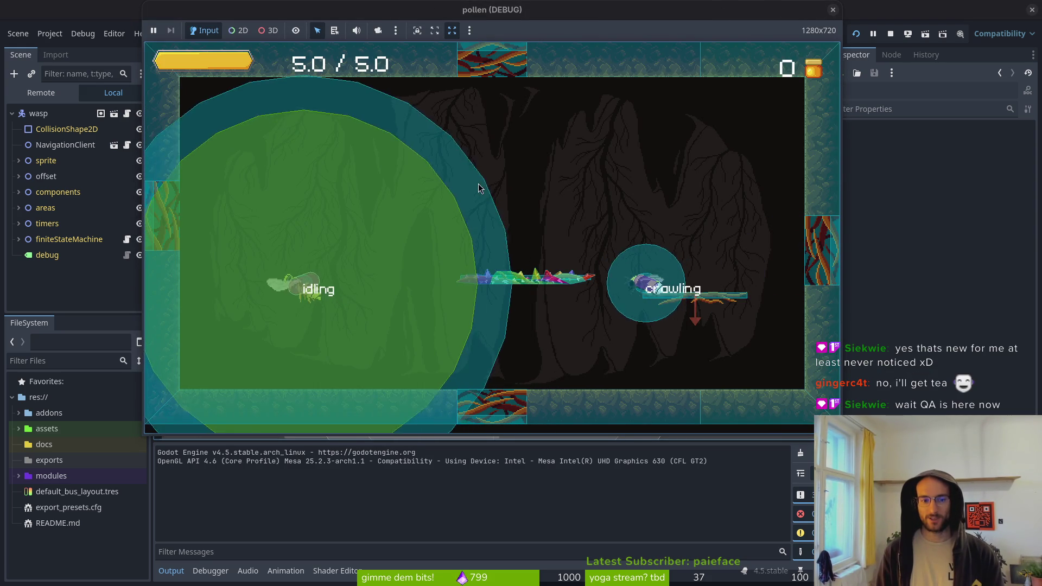
key(Left)
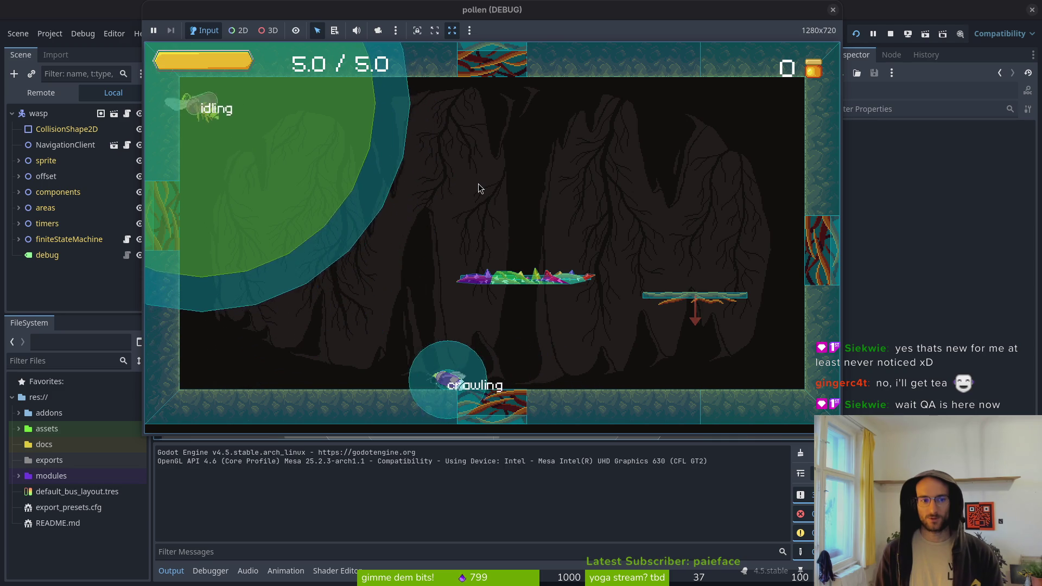
key(space)
key(space)
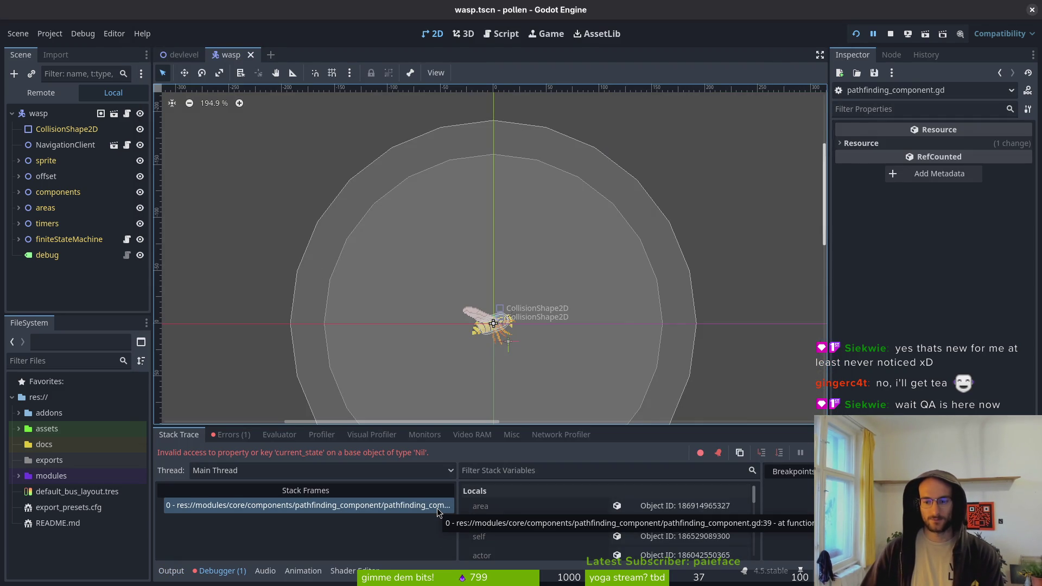
key(alt+Tab)
key(alt+Tab)
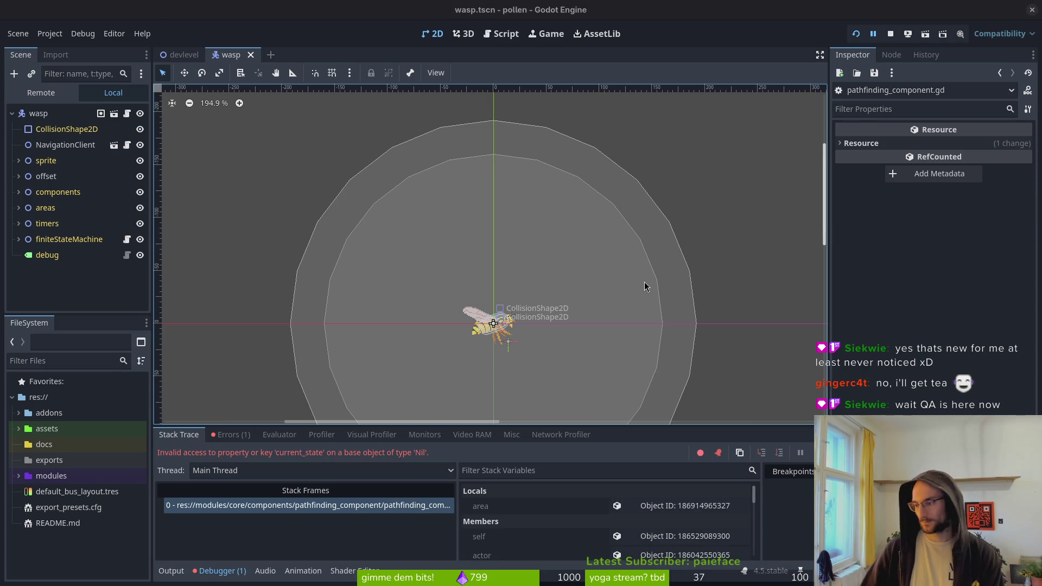
In Neovim, open wasp.gd by searching 'was' in the file finder.
key(alt+Tab)
key(ctrl+p)
text(was)
key(Return)
key(ctrl+p)
Open pathfinding_component.gd in a vertical split beside wasp.gd, at start_following's current_state check.
text(path)
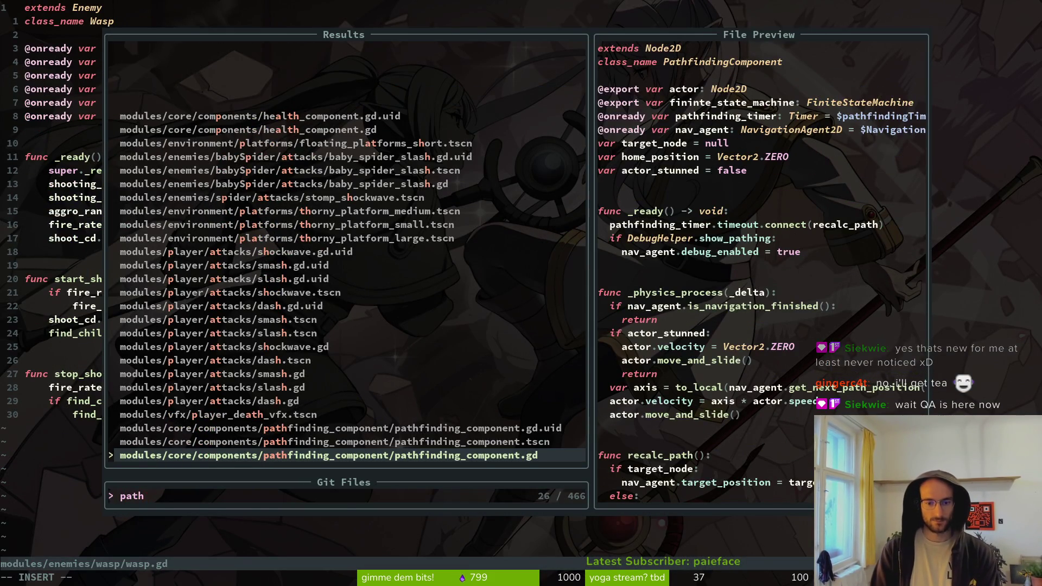
key(ctrl+v)
key(ctrl+d)
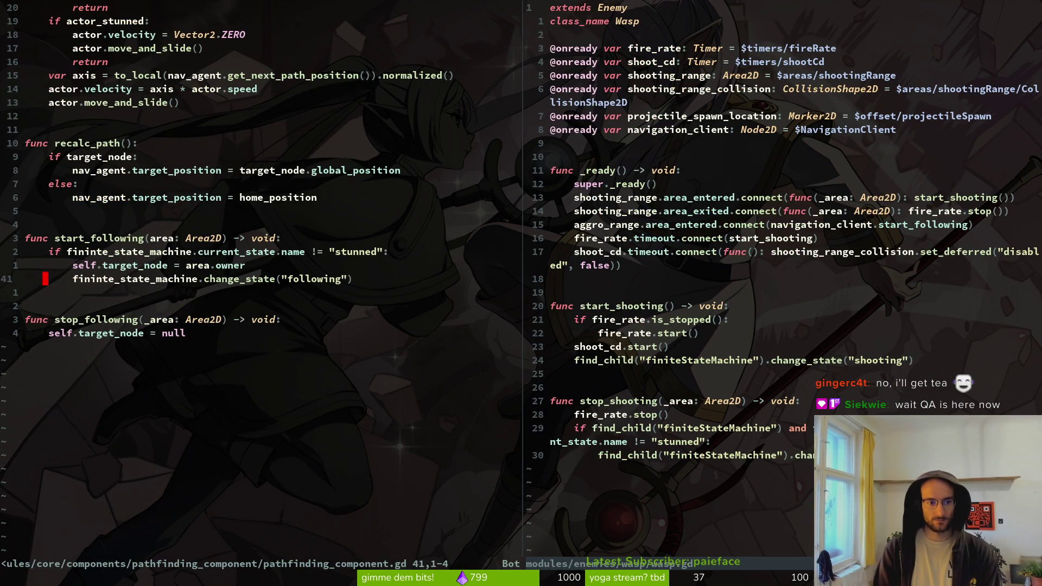
key(k)
key(k)
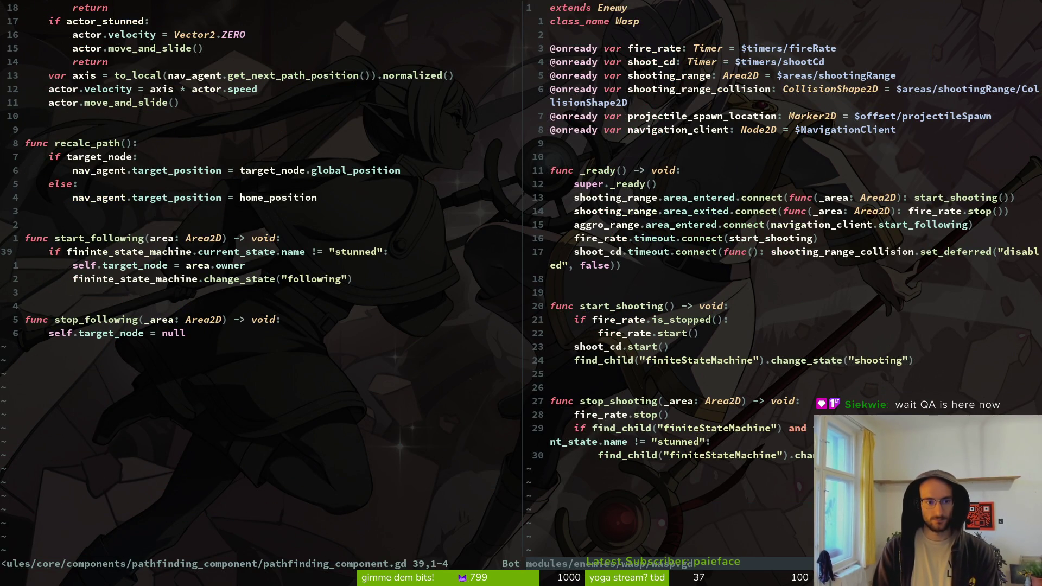
key(ctrl+l)
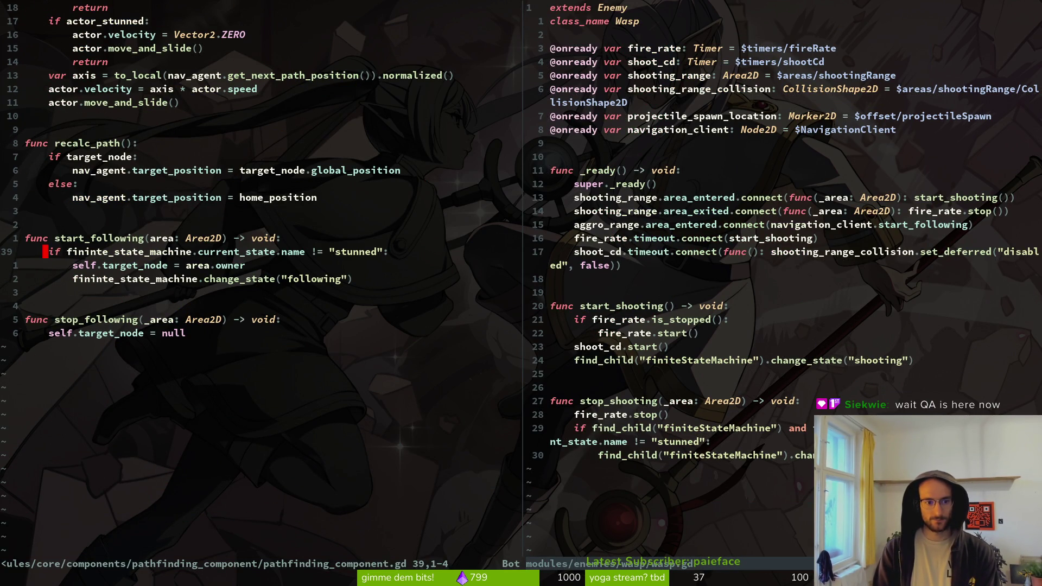
key(ctrl+u)
key(ctrl+u)
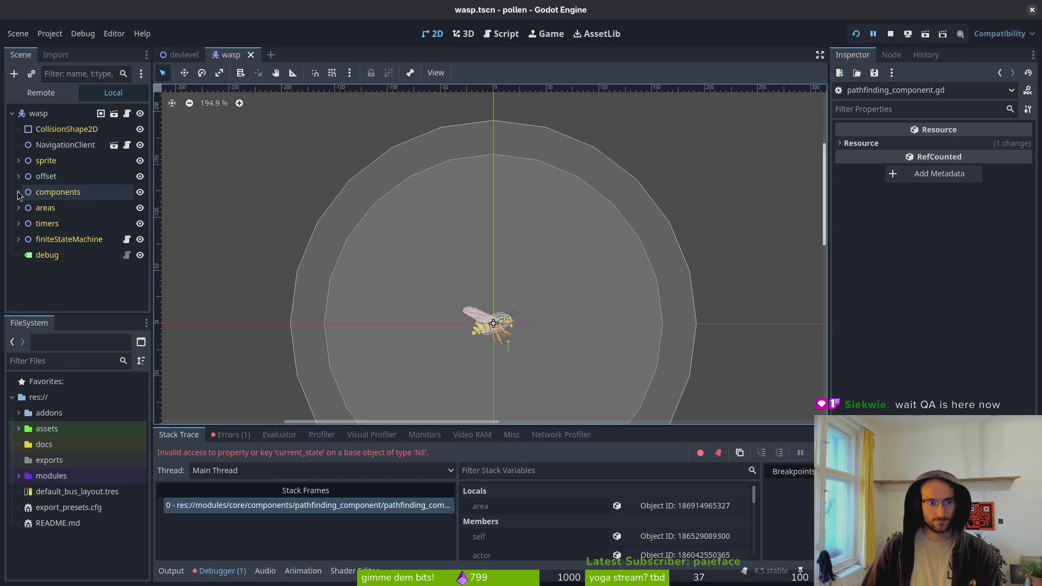
Review the wasp's components node and select its NavigationClient node.
click(18, 192)
scroll(76, 228, down, 3)
scroll(70, 217, up, 3)
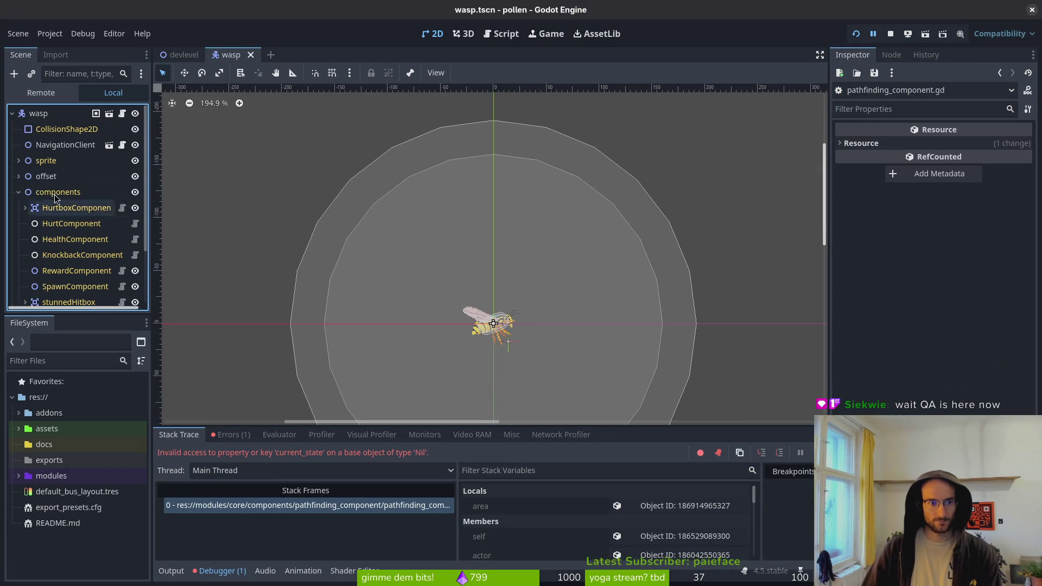
click(19, 192)
click(68, 145)
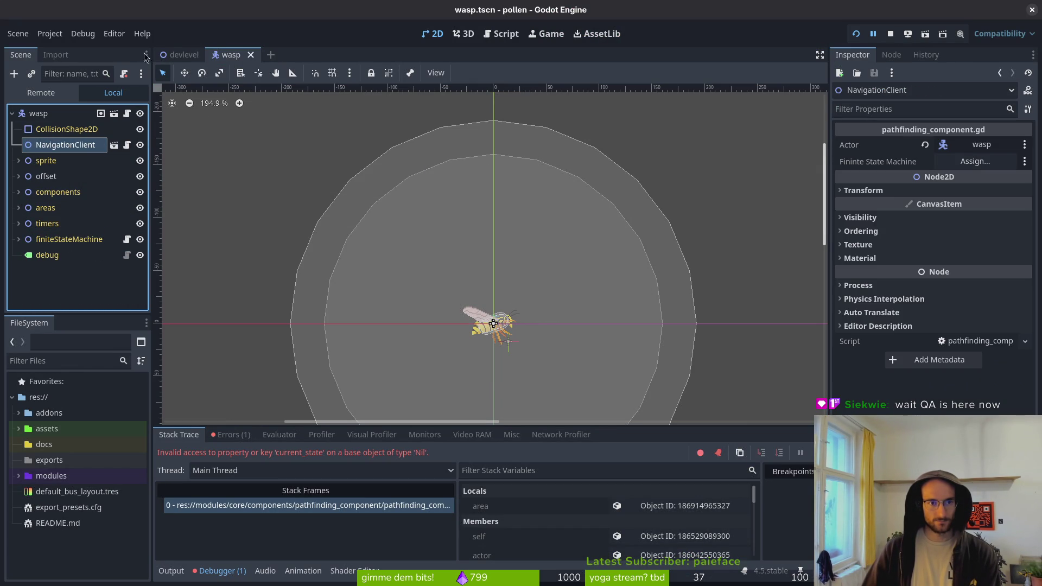
Open fly.tscn and inspect how its PathfindingComponent is configured.
key(ctrl+shift+o)
text(flytsc)
key(Return)
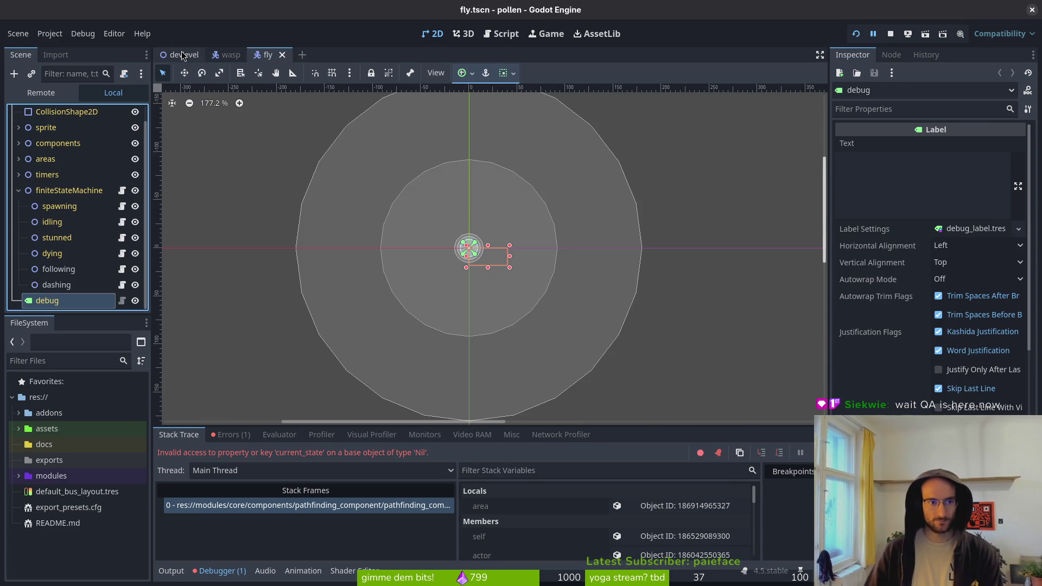
click(19, 193)
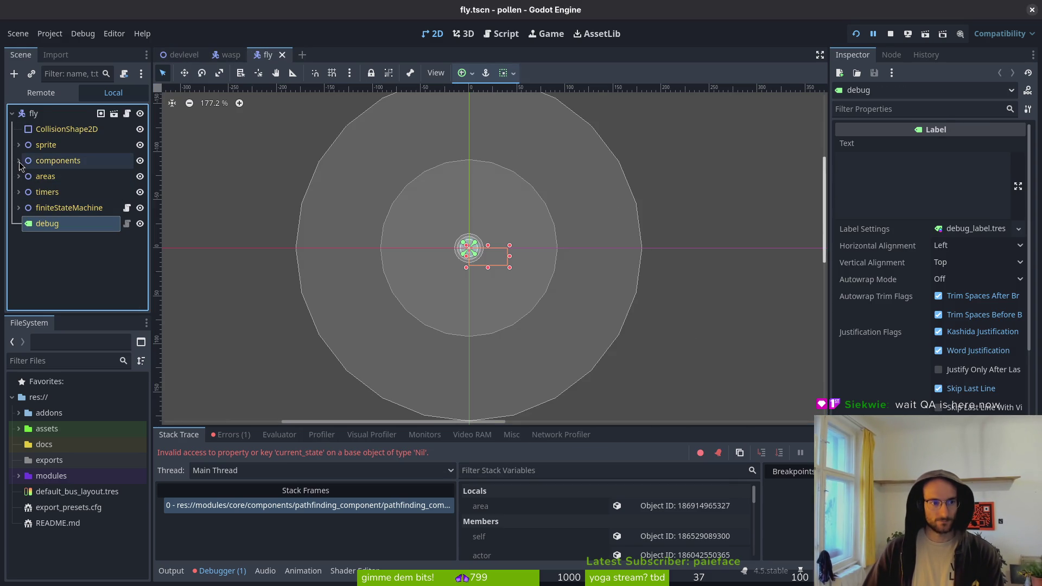
click(18, 161)
click(72, 266)
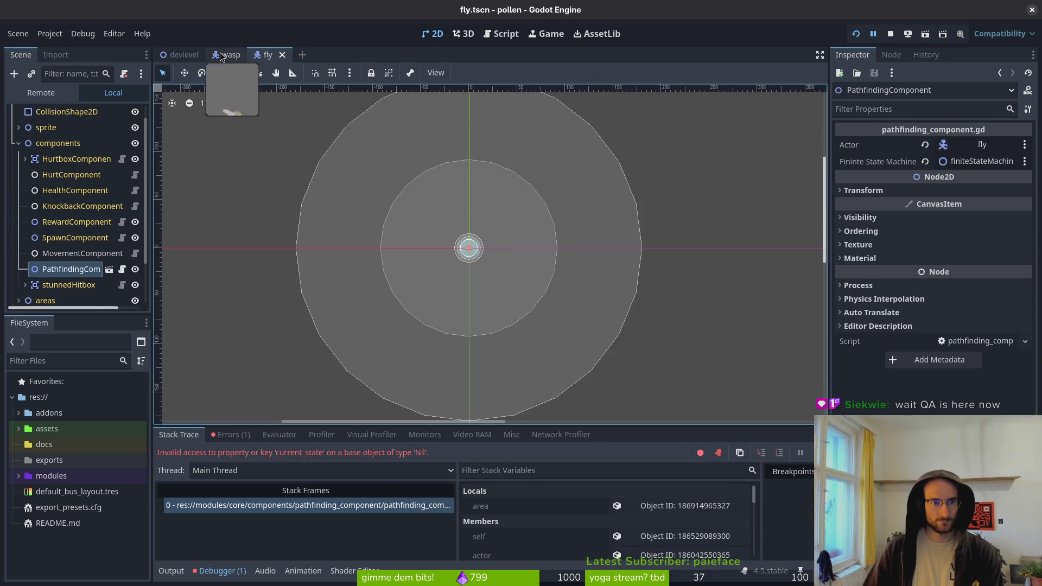
Back in the wasp scene, delete the NavigationClient node.
click(226, 54)
click(65, 144)
key(Delete)
key(Return)
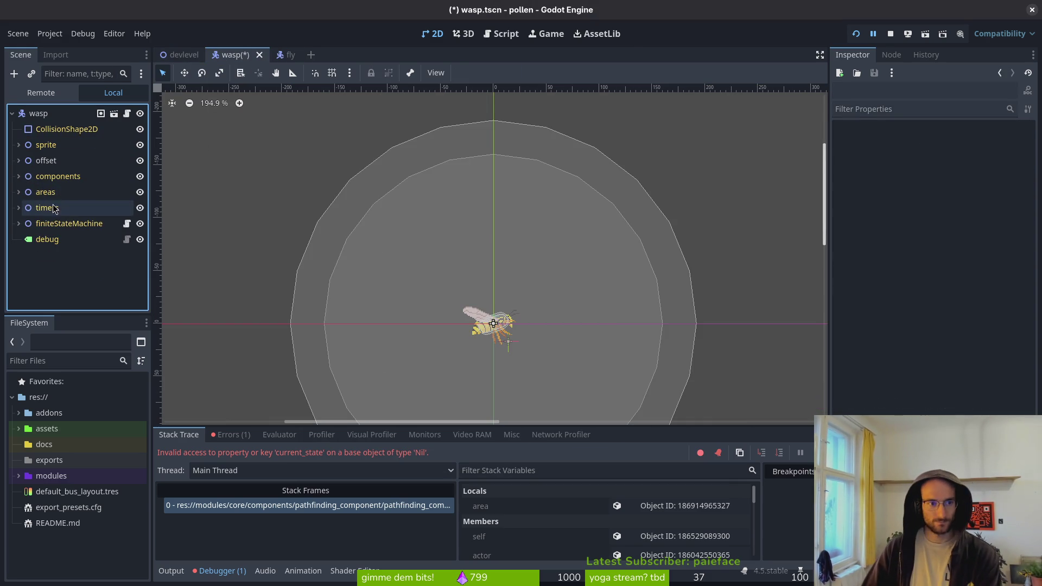
Locate pathfinding_component.tscn under modules/core/components/pathfinding_component in the FileSystem.
click(19, 476)
click(49, 445)
click(55, 492)
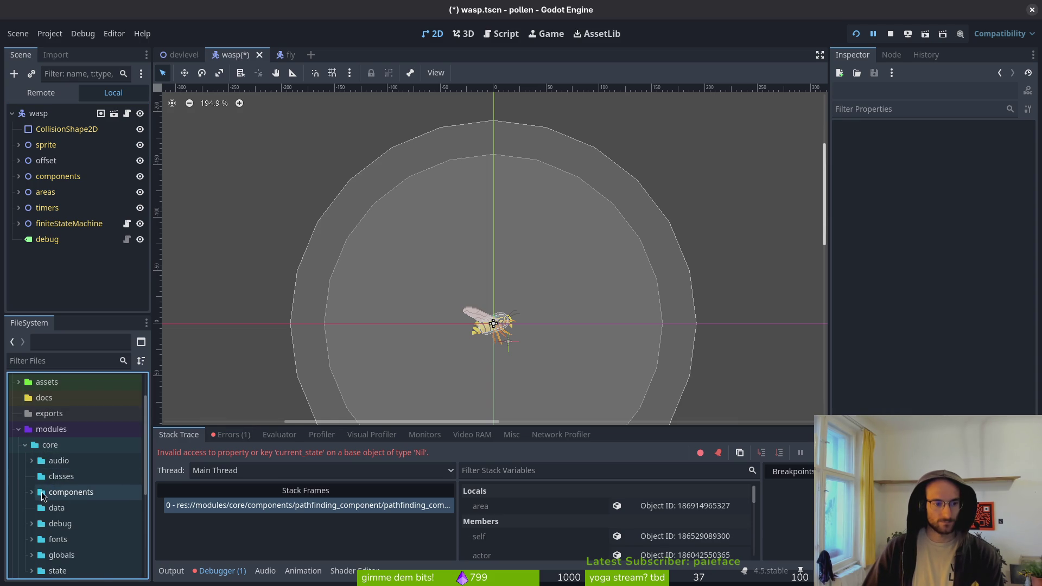
click(33, 492)
scroll(67, 490, down, 3)
click(92, 406)
click(38, 406)
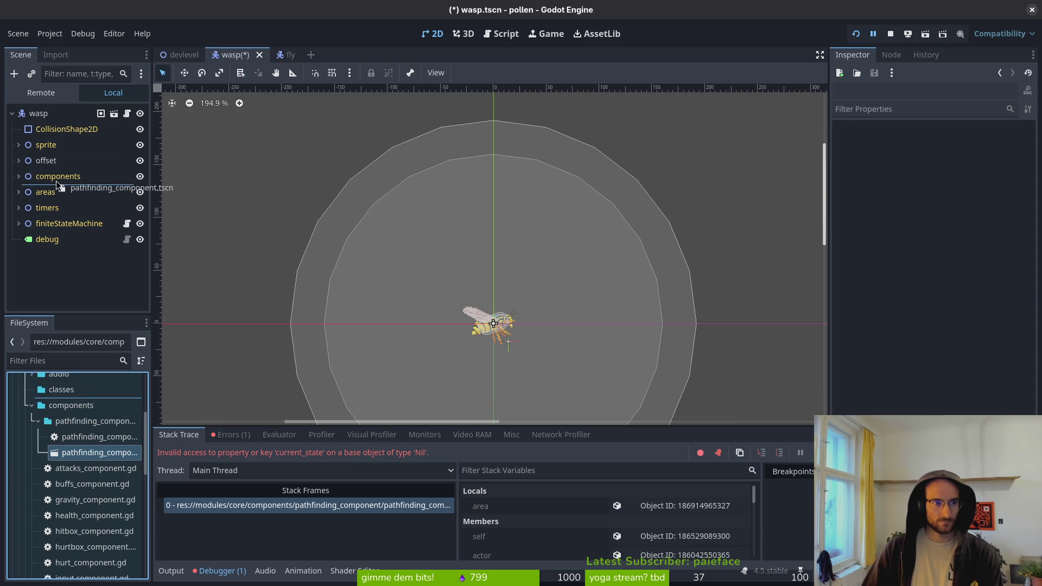